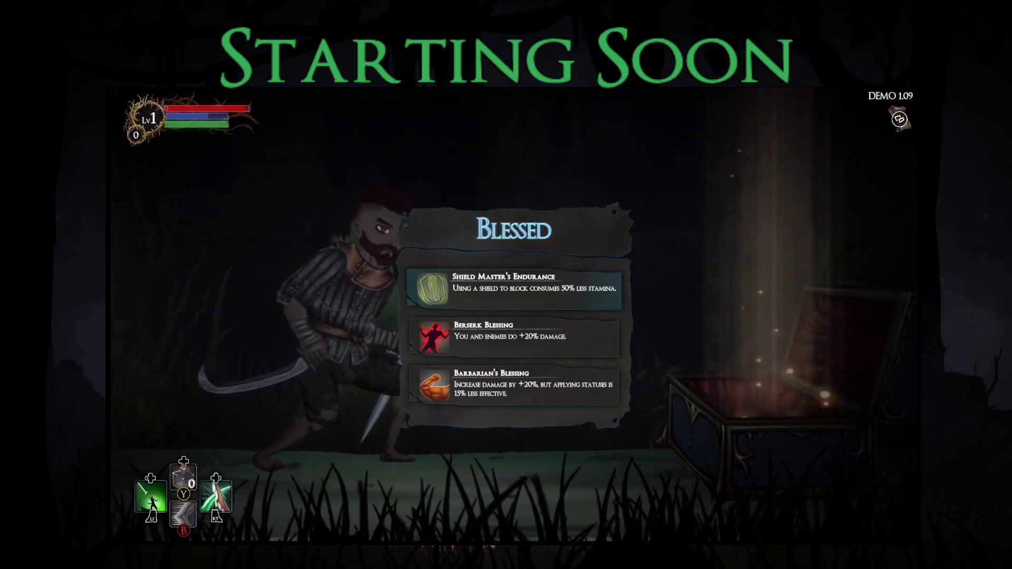
Open the RogueBlight CombatScene in the Unity editor and filter project assets to the final boss prefab
key("Down")
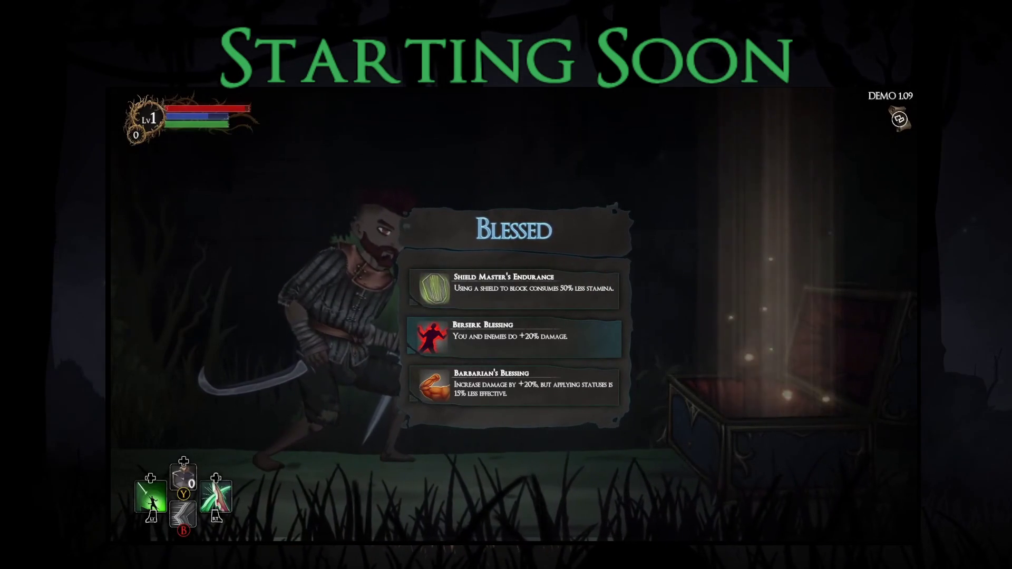
key("Down")
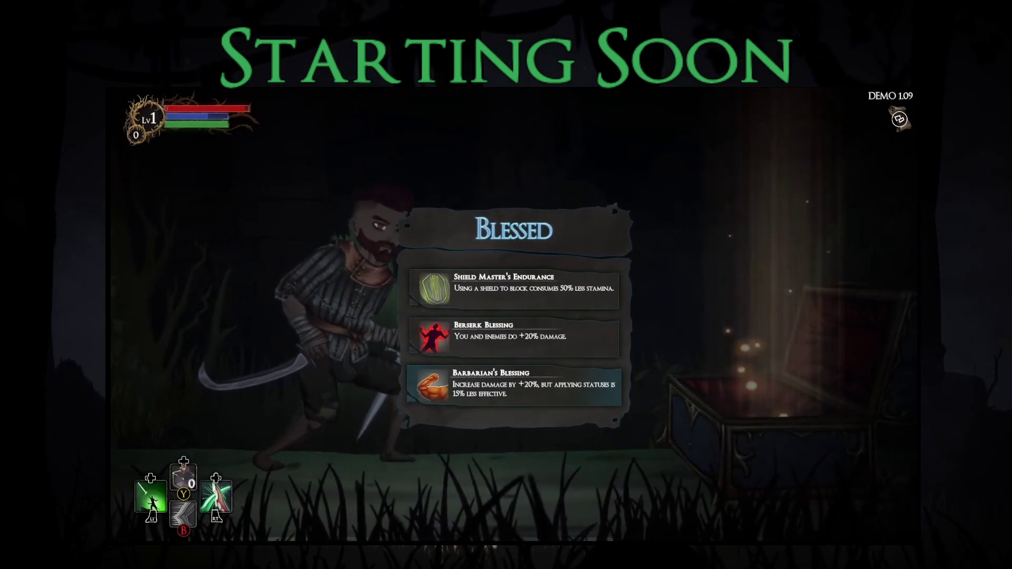
key("Up")
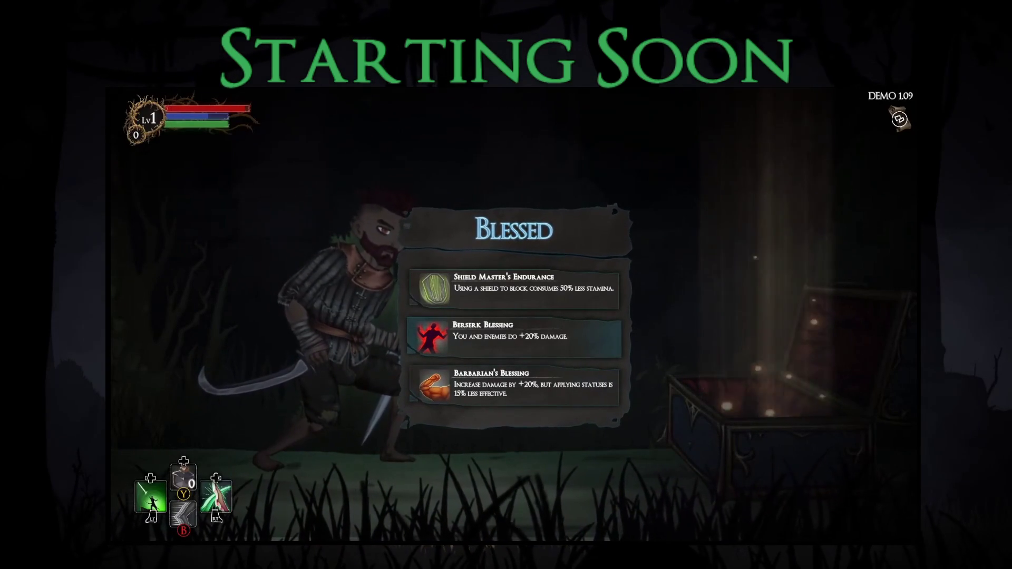
key("Return")
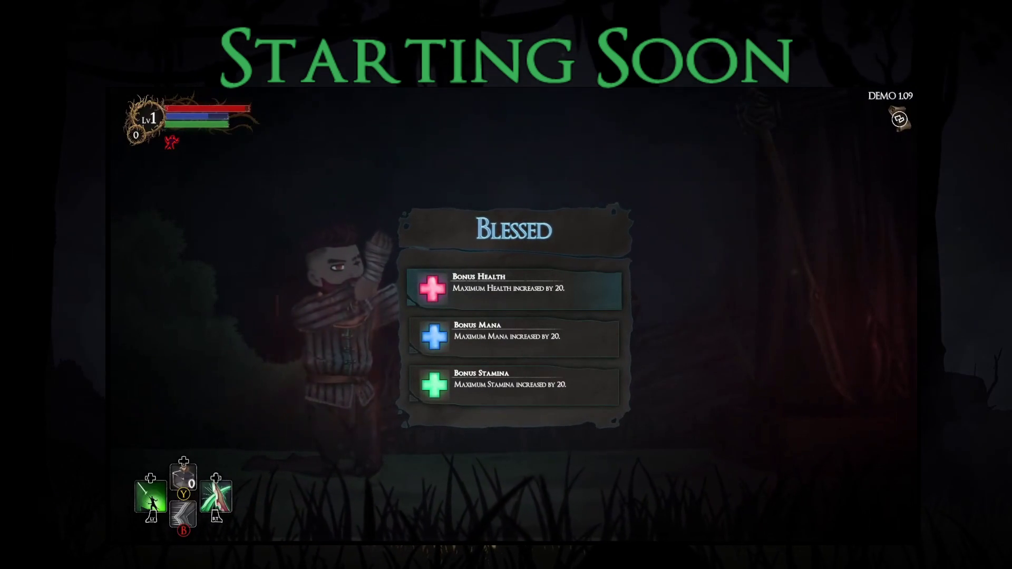
left_click(513, 337)
left_click(513, 386)
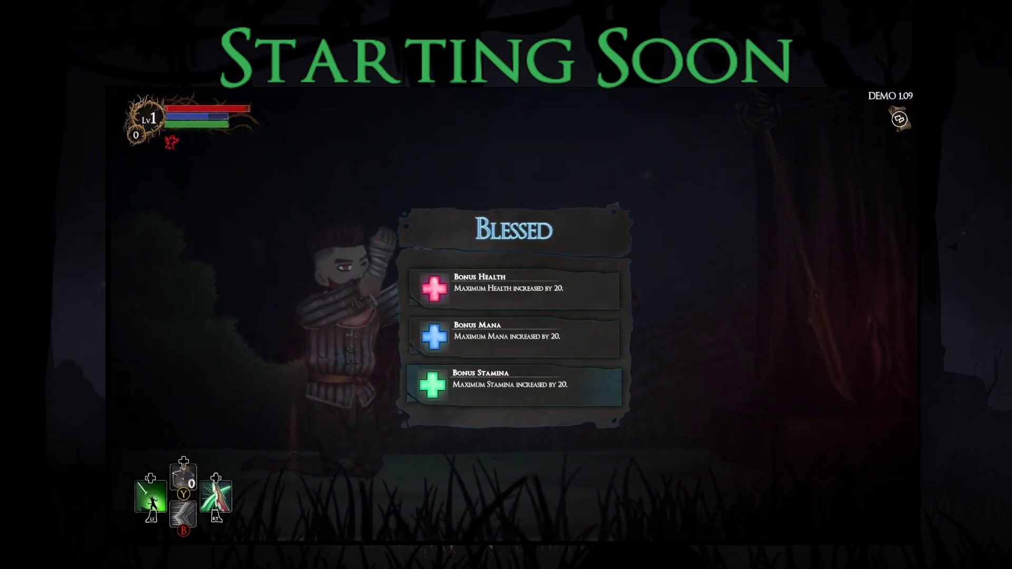
left_click(514, 337)
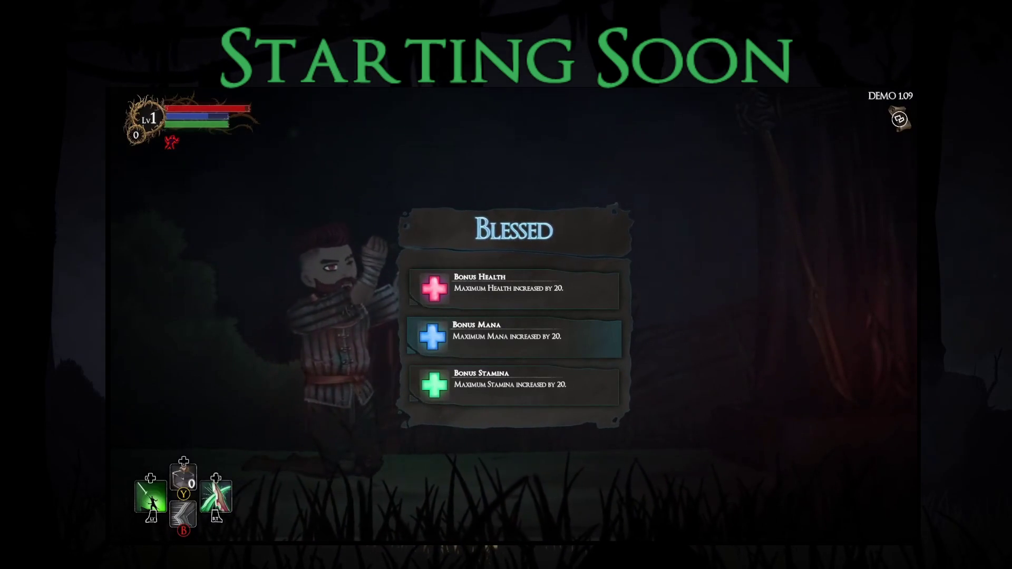
left_click(514, 385)
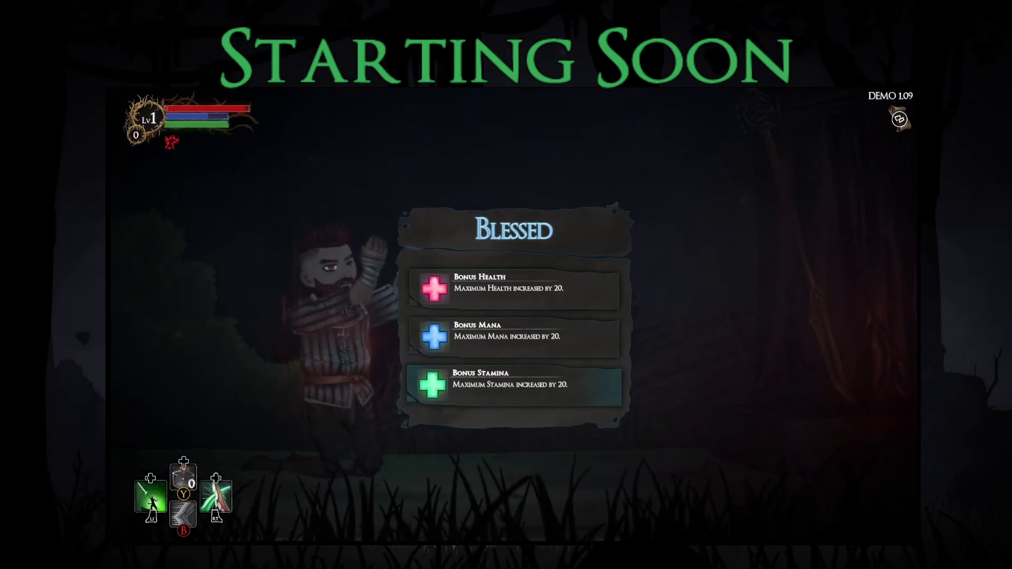
key("Return")
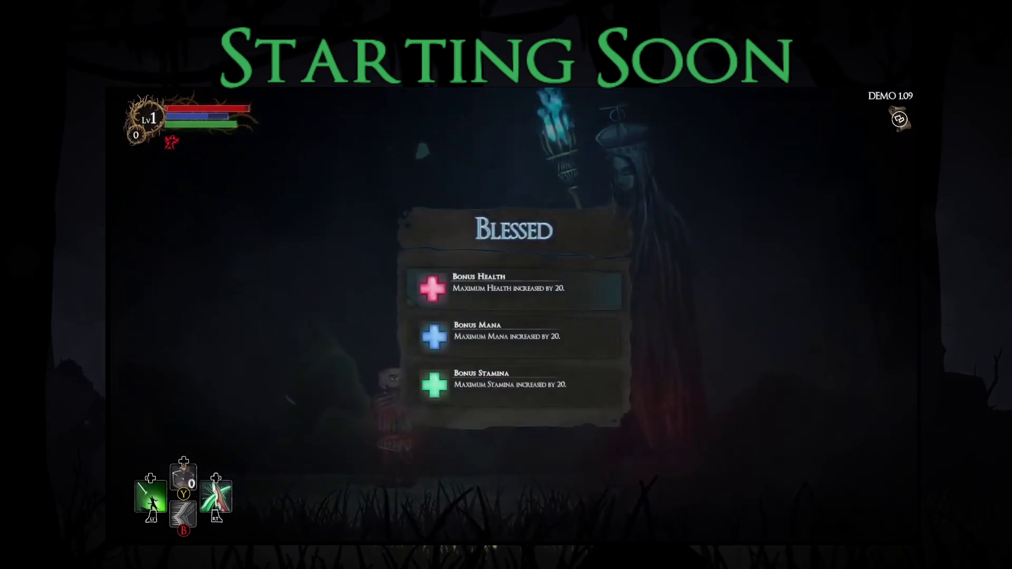
left_click(514, 338)
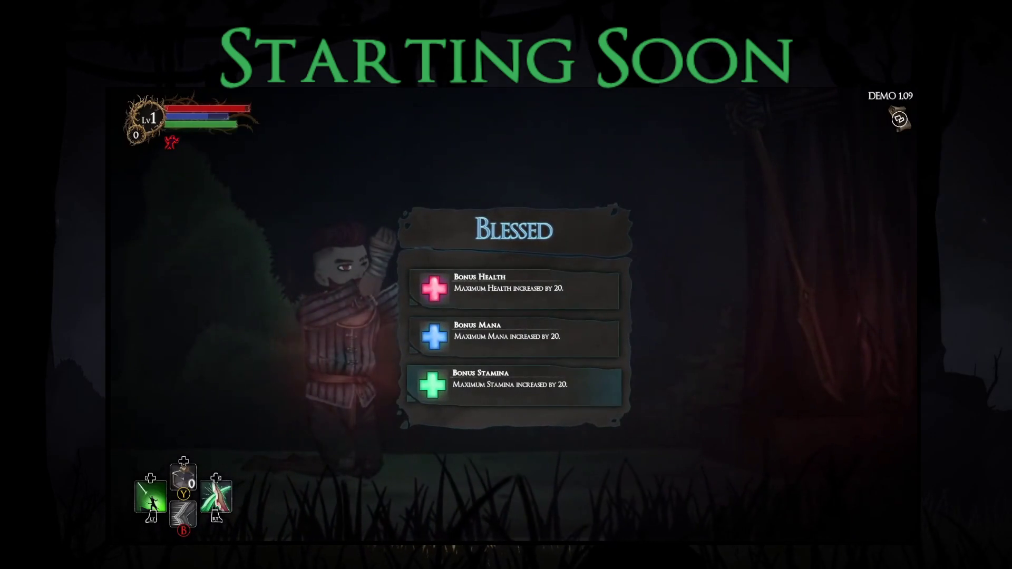
key("Return")
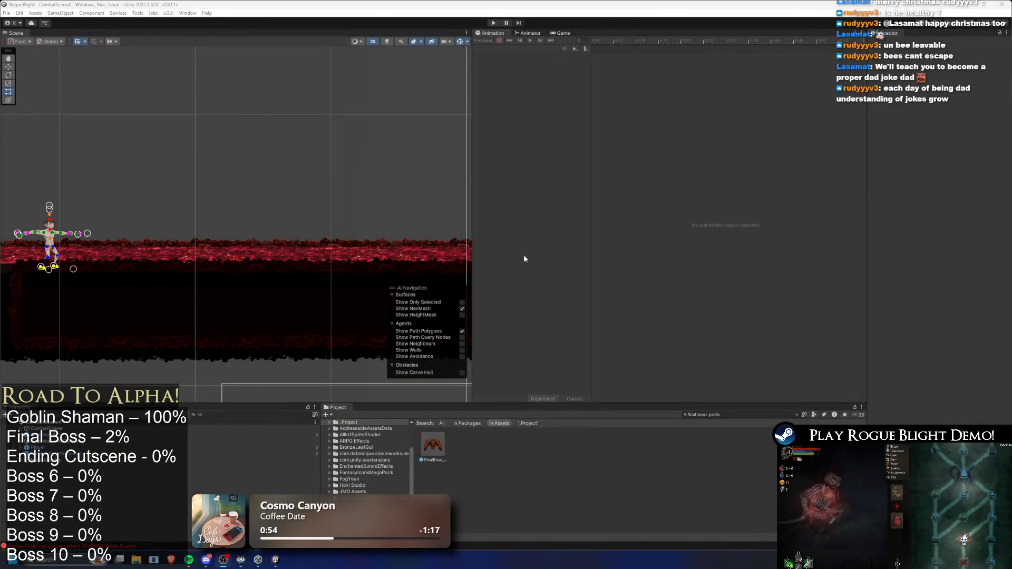
key("alt+Tab")
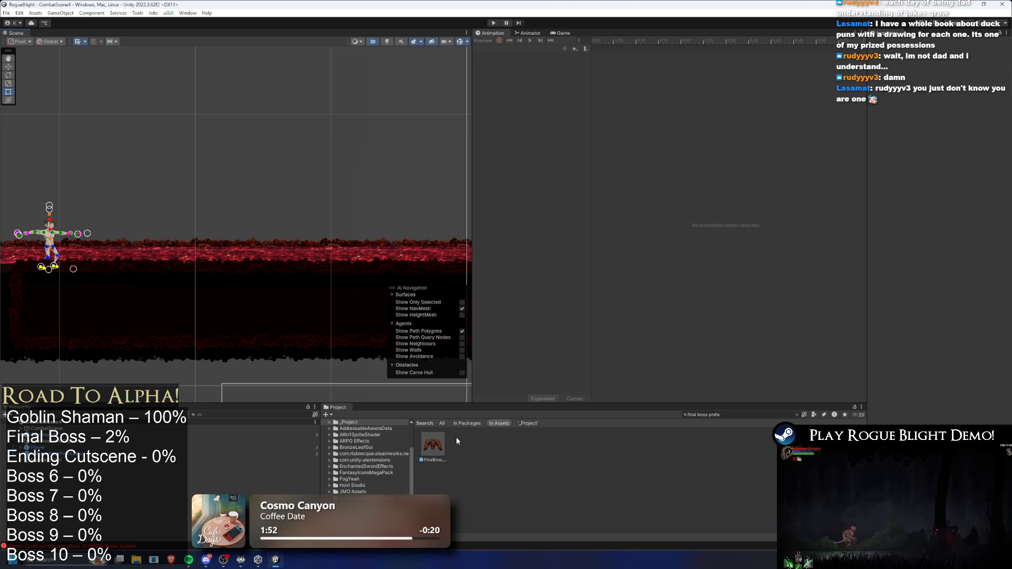
key("alt+Tab")
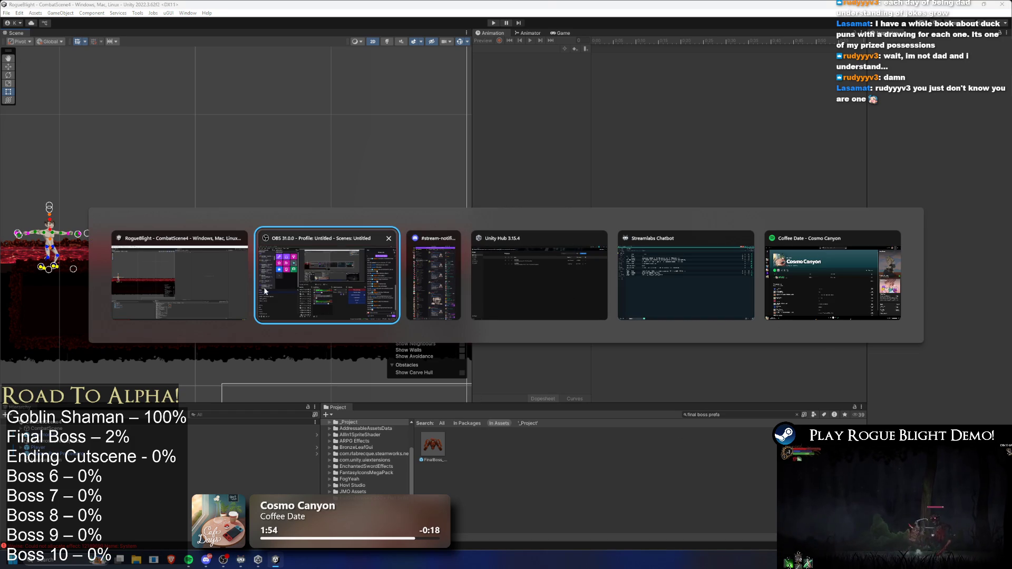
left_click(222, 293)
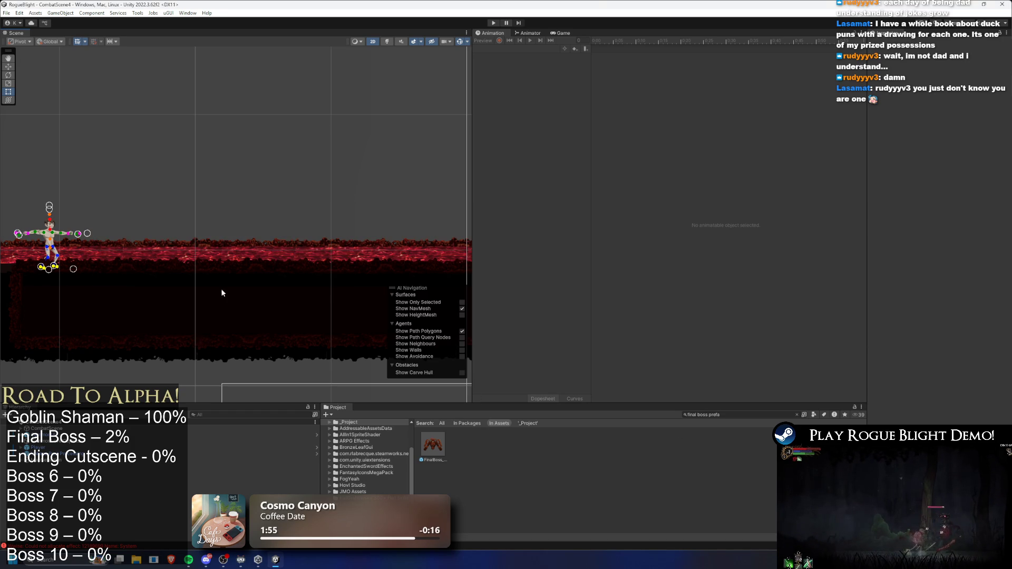
double_click(437, 448)
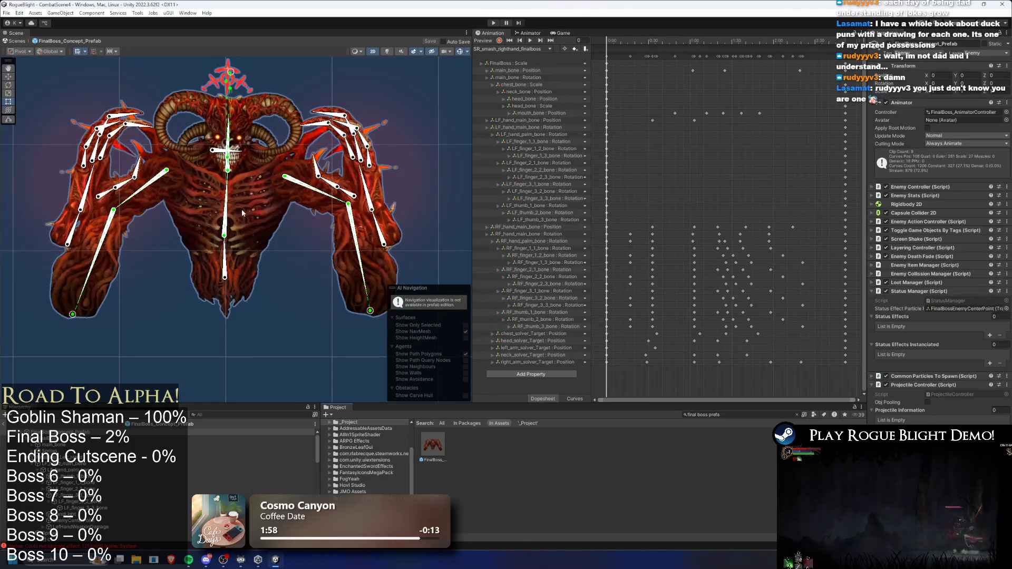
Play the SR_smash_righthand_finalboss clip from frame 89, clear the bone selection, and rewind to frame 0
scroll(248, 209, "down", 2)
mouse_move(607, 41)
left_mouse_down()
mouse_move(755, 37)
mouse_move(630, 38)
left_mouse_up()
left_click(530, 41)
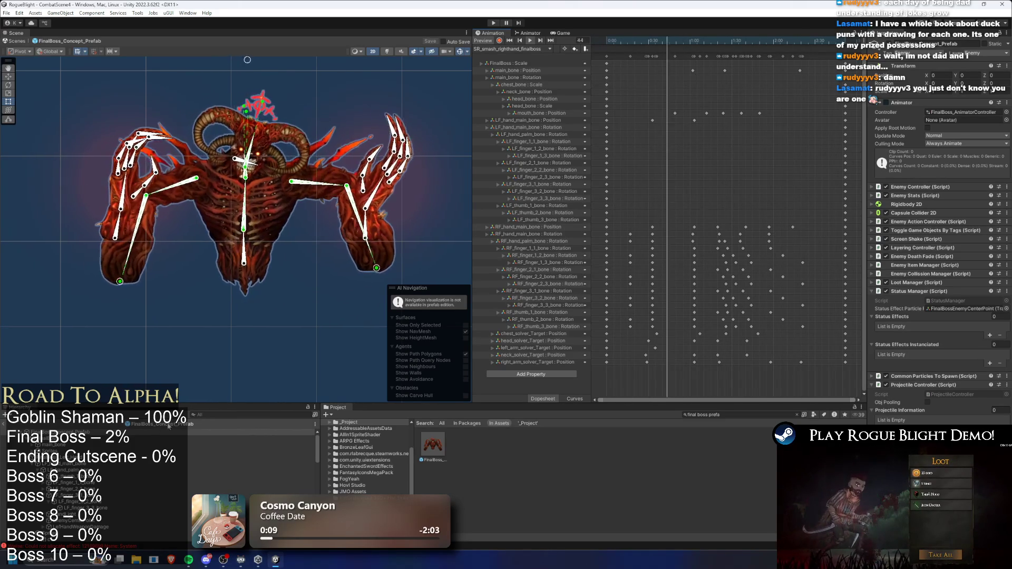
left_click(213, 381)
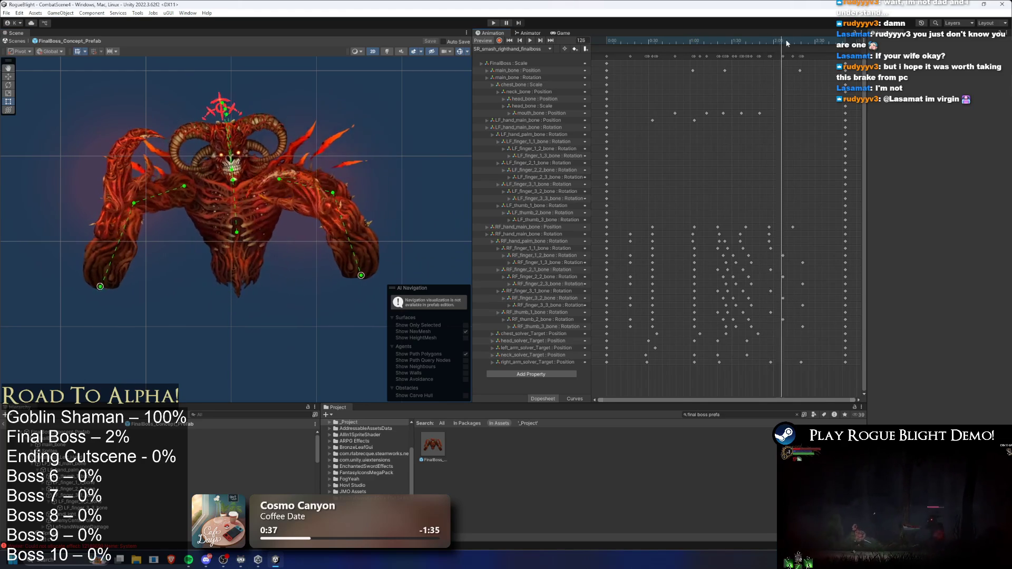
left_click_drag(777, 46, 587, 49)
left_click(530, 40)
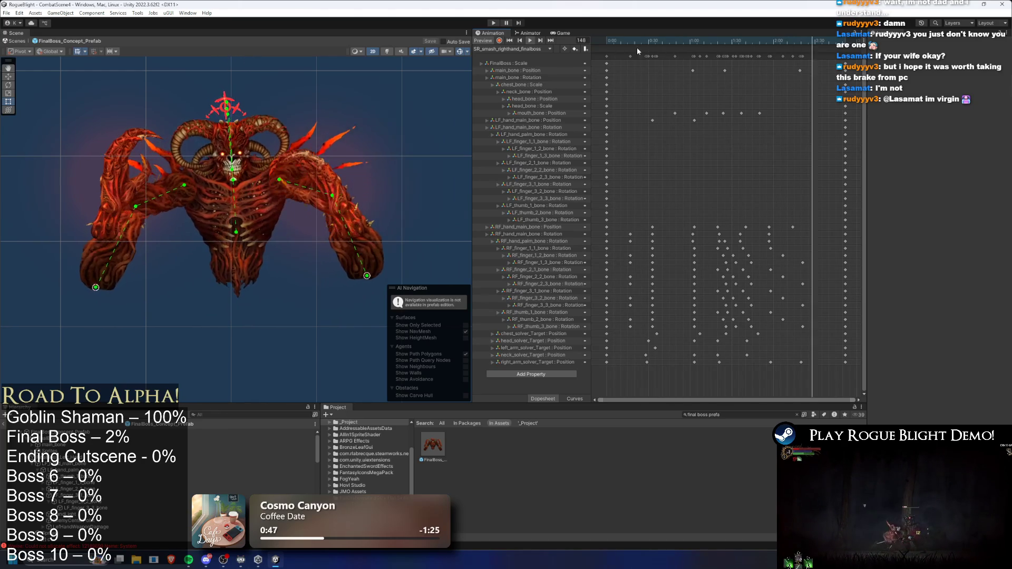
left_click(653, 41)
left_click(621, 56)
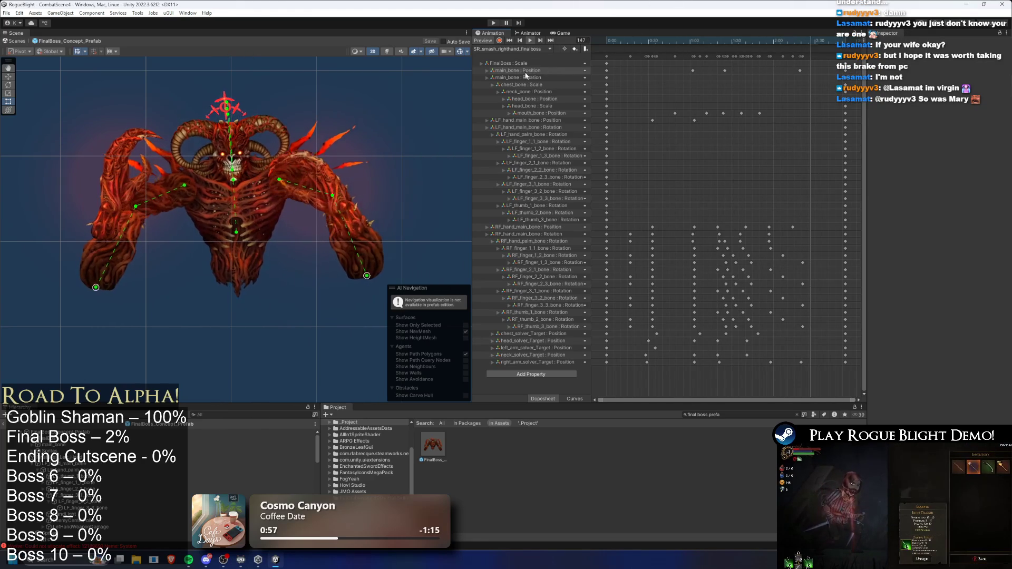
mouse_move(606, 39)
left_mouse_down()
mouse_move(736, 41)
mouse_move(618, 42)
left_mouse_up()
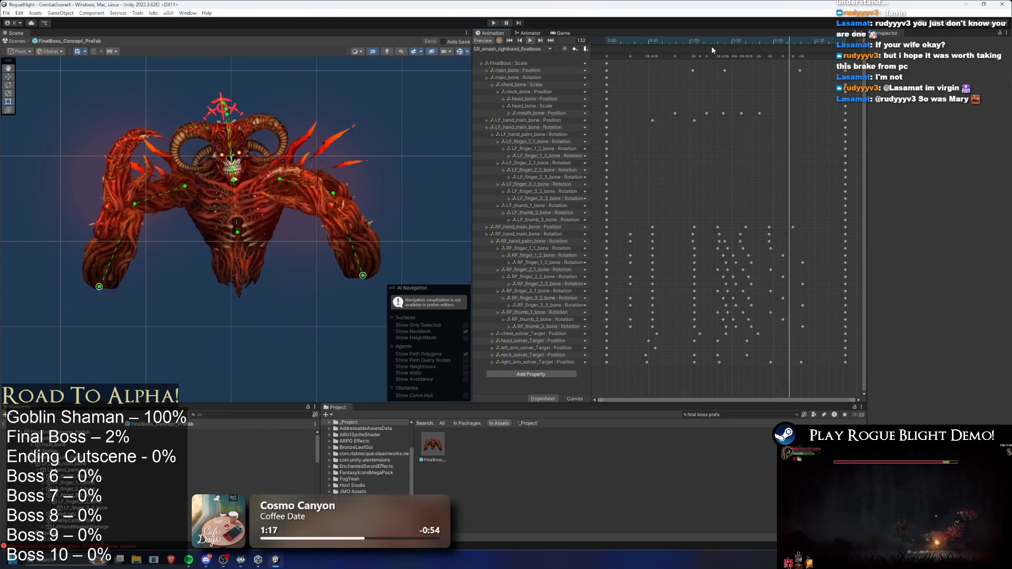
key("alt+Tab")
key("alt+Tab")
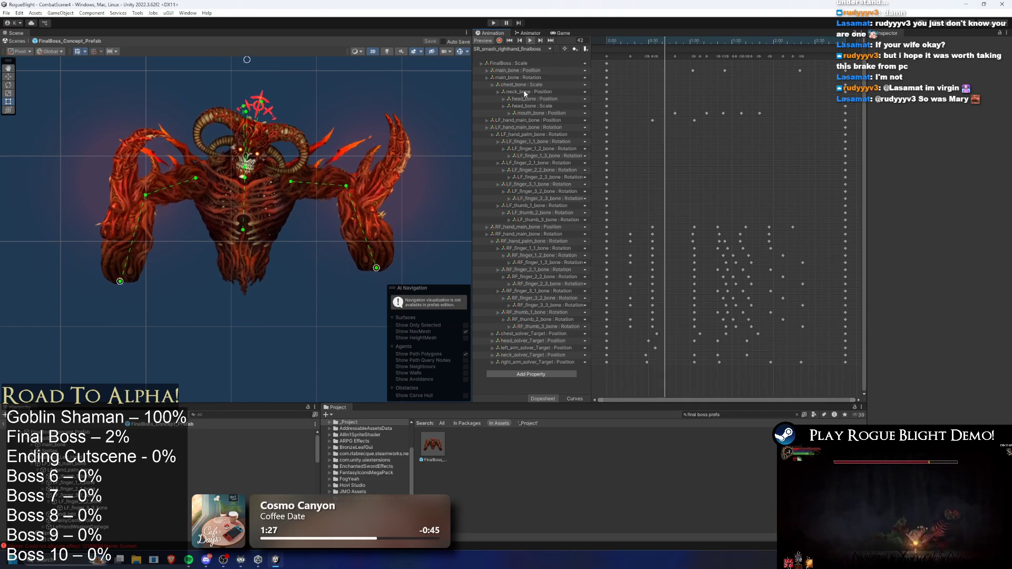
left_click(498, 48)
Load SR_smash_lefthand_finalboss, scrub through its keyed poses, and play it back
left_click(512, 83)
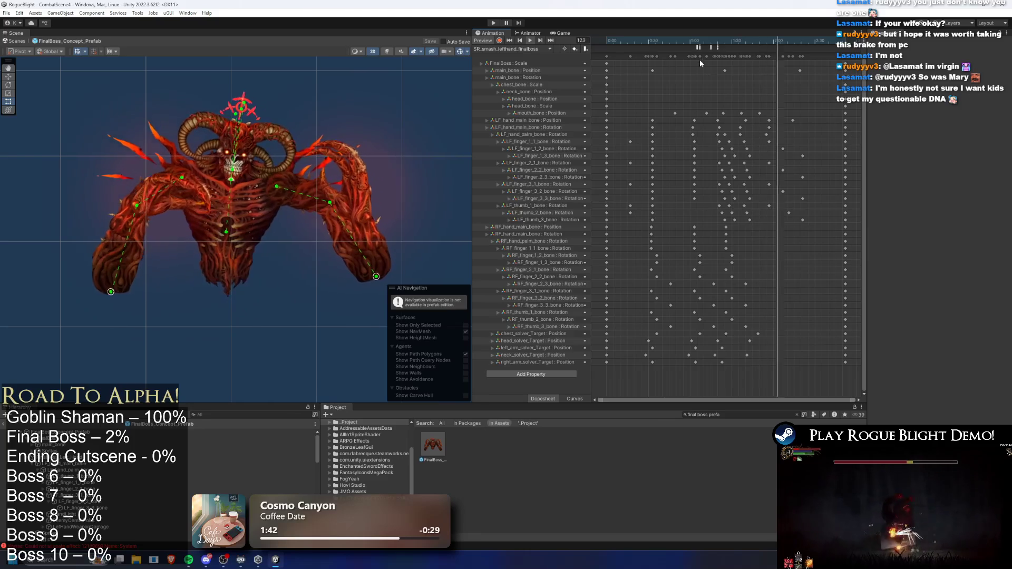
mouse_move(821, 48)
left_mouse_down()
mouse_move(619, 49)
mouse_move(671, 59)
mouse_move(820, 52)
mouse_move(837, 66)
mouse_move(621, 83)
mouse_move(670, 85)
left_mouse_up()
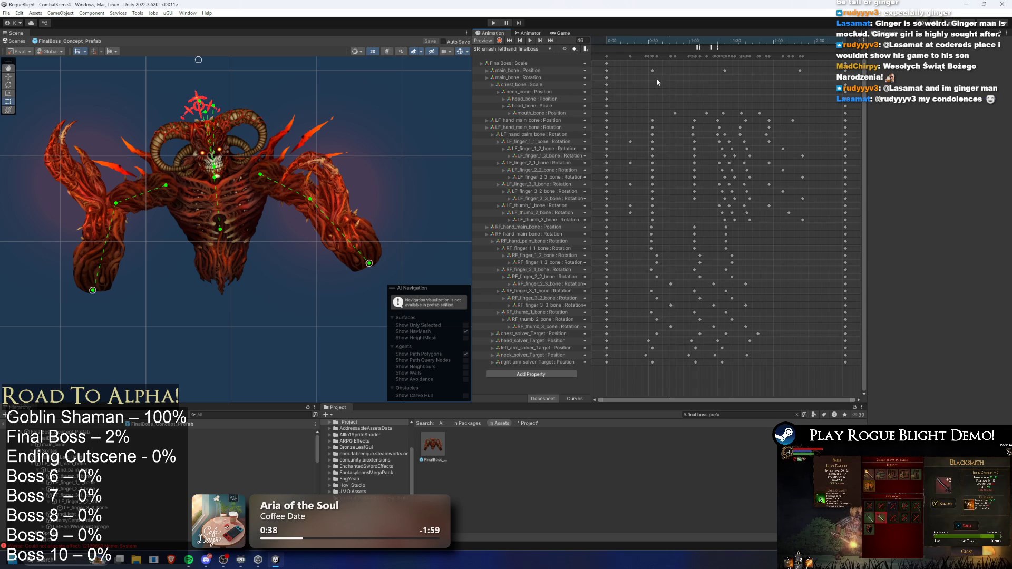
mouse_move(659, 40)
left_mouse_down()
mouse_move(622, 40)
mouse_move(828, 40)
mouse_move(606, 40)
left_mouse_up()
left_click(530, 40)
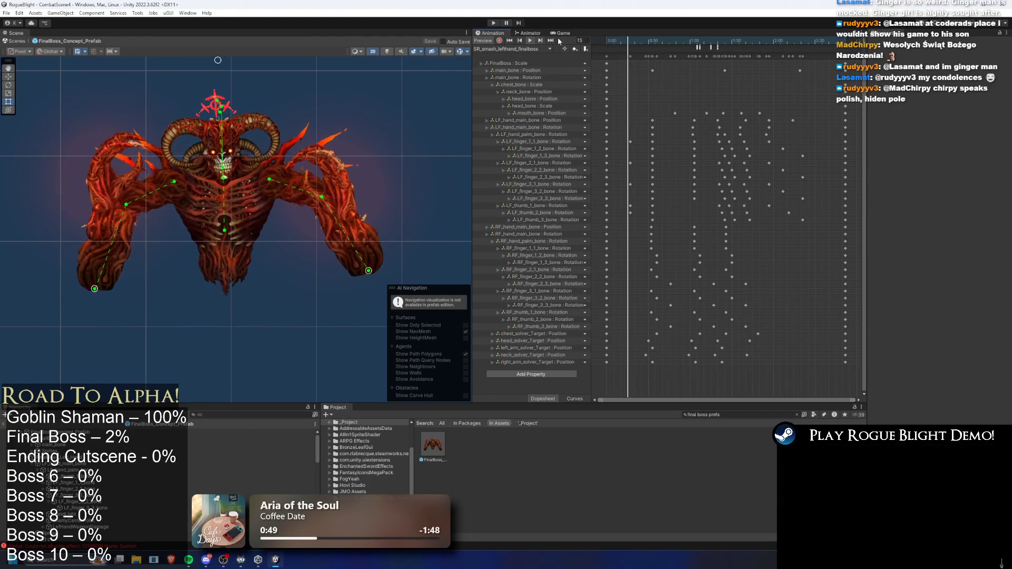
left_click(640, 41)
Compare poses by stepping through the right-hand smash clip, then the left-hand clip's opening frames
left_click(507, 49)
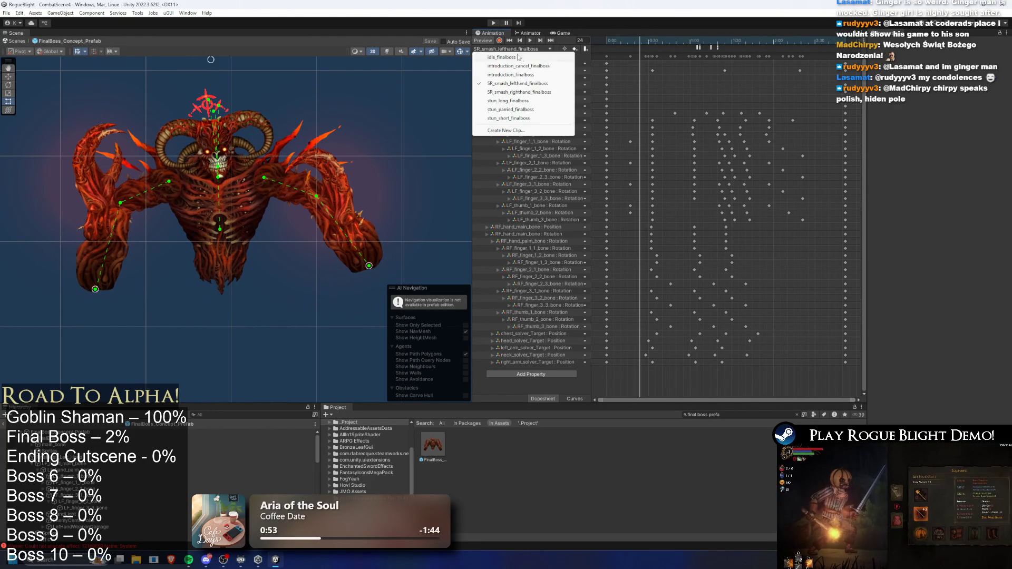
left_click(533, 93)
left_click(640, 41)
mouse_move(639, 41)
left_mouse_down()
mouse_move(671, 41)
mouse_move(630, 41)
mouse_move(754, 45)
left_mouse_up()
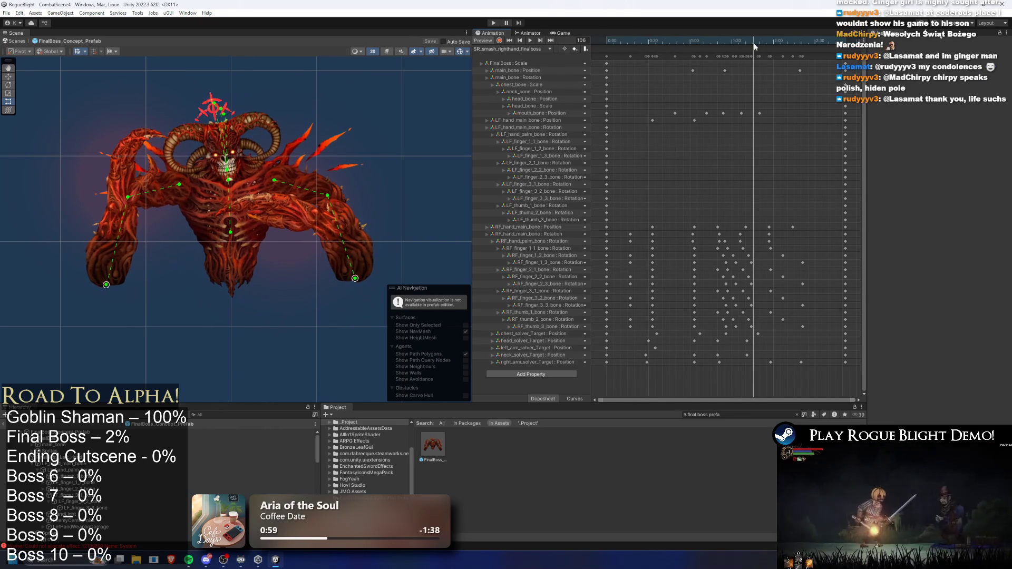
left_click(511, 49)
left_click(527, 84)
mouse_move(614, 40)
left_mouse_down()
mouse_move(661, 40)
mouse_move(637, 40)
mouse_move(650, 40)
left_mouse_up()
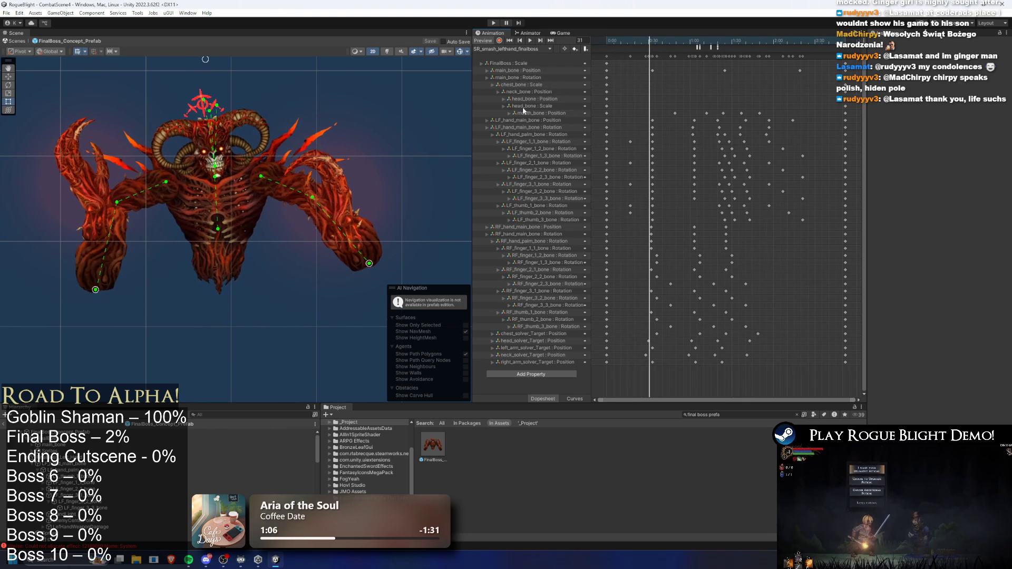
Rotate RF_hand_main_bone into a new pose, then move the playhead from frame 8 to 32
scroll(363, 238, "up", 3)
left_click(350, 210)
scroll(354, 206, "up", 2)
left_click(347, 282)
mouse_move(332, 248)
left_mouse_down()
mouse_move(368, 265)
mouse_move(393, 233)
left_mouse_up()
left_click(618, 40)
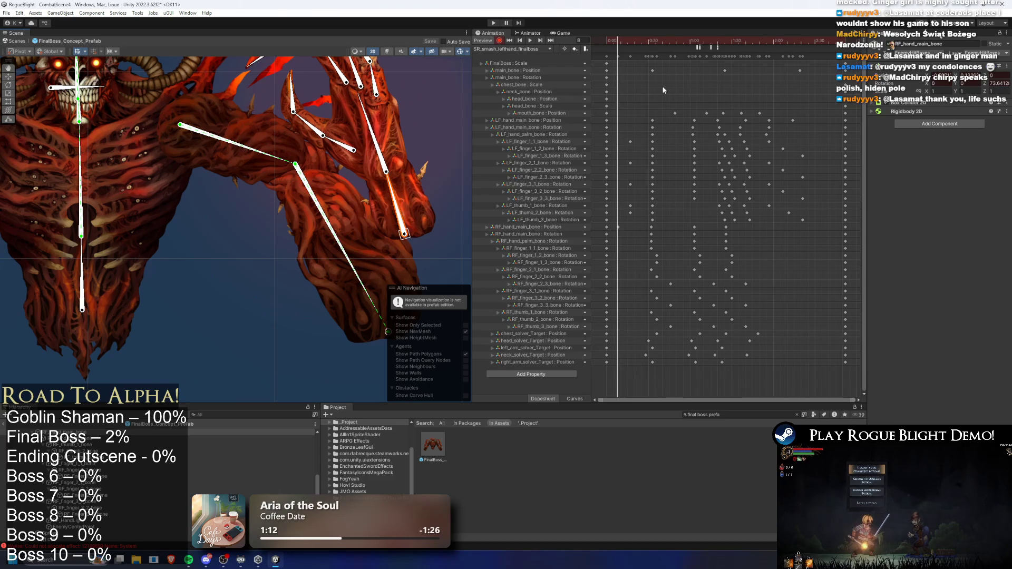
left_click(651, 40)
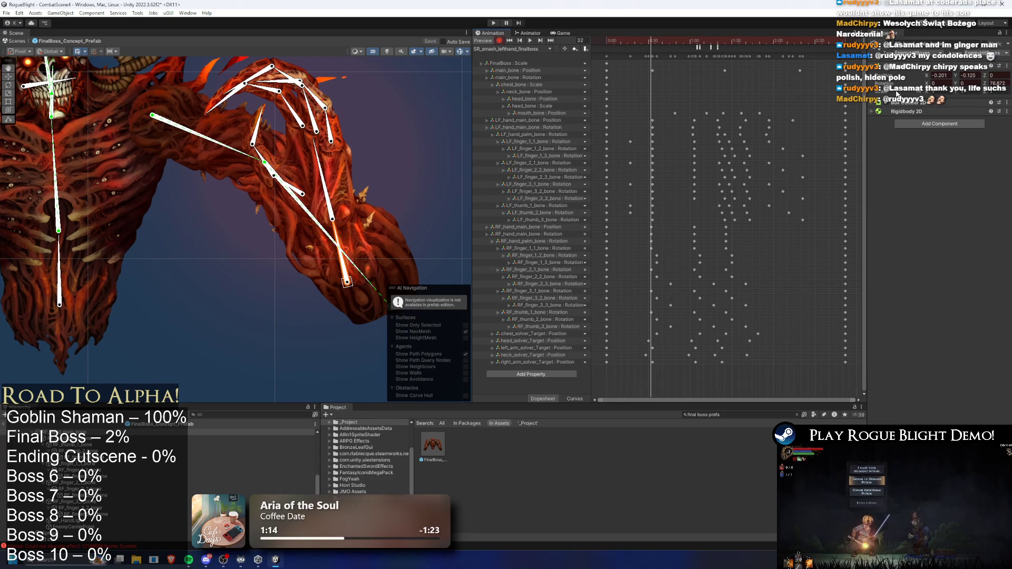
key("super")
type("calculator")
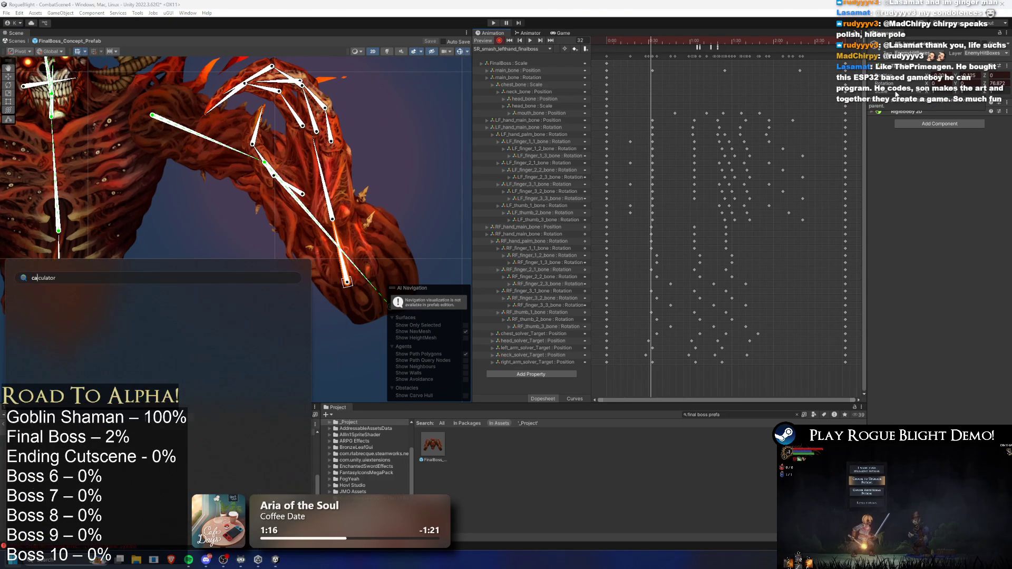
key("Return")
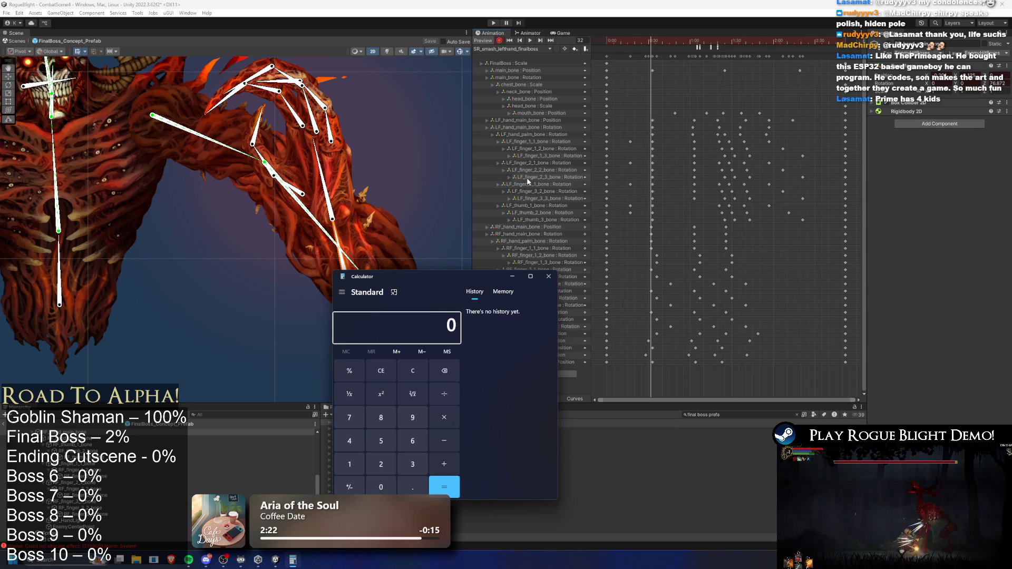
left_click(638, 41)
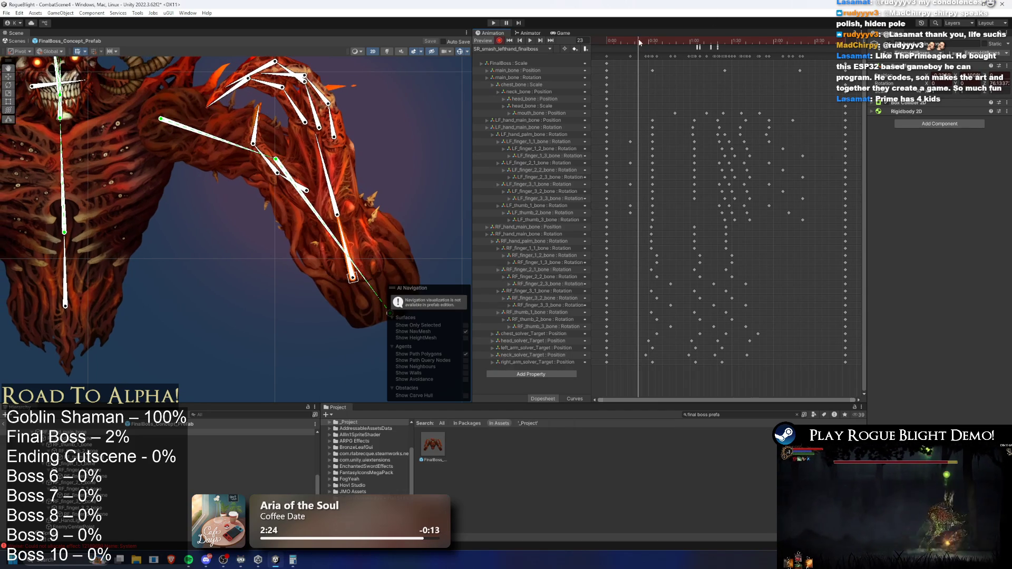
key("alt+Tab")
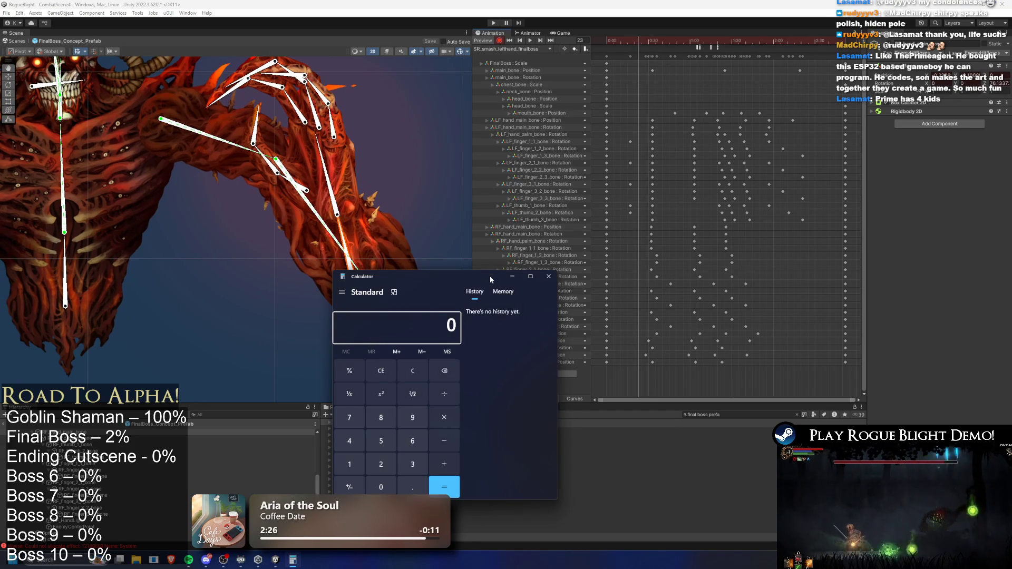
left_click_drag(490, 275, 394, 281)
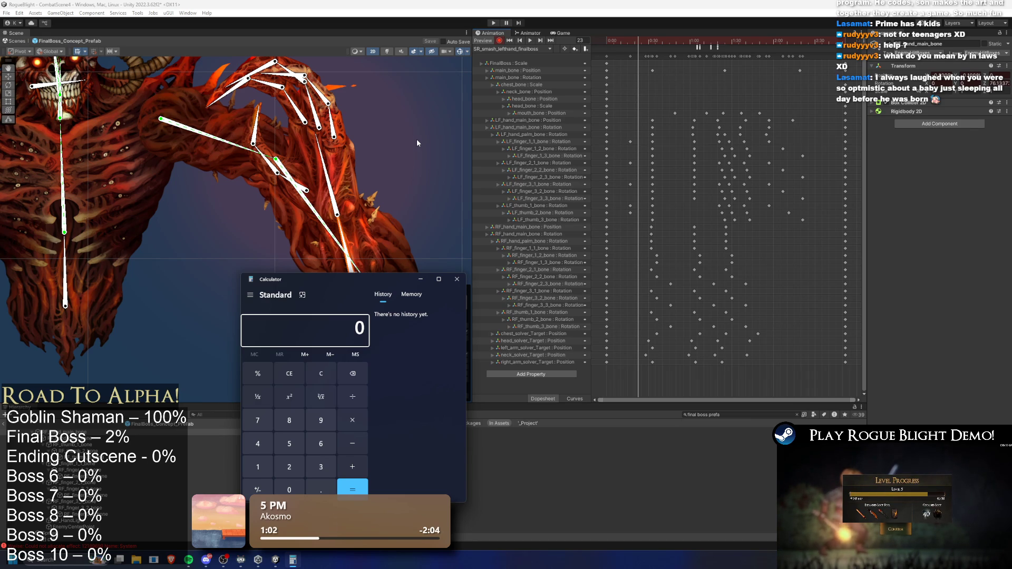
mouse_move(629, 45)
left_mouse_down()
mouse_move(661, 40)
mouse_move(619, 38)
mouse_move(642, 40)
left_mouse_up()
Re-pose the right arm with its IK target and key a new hand-chain pose around frames 31–32
left_click_drag(358, 283, 342, 291)
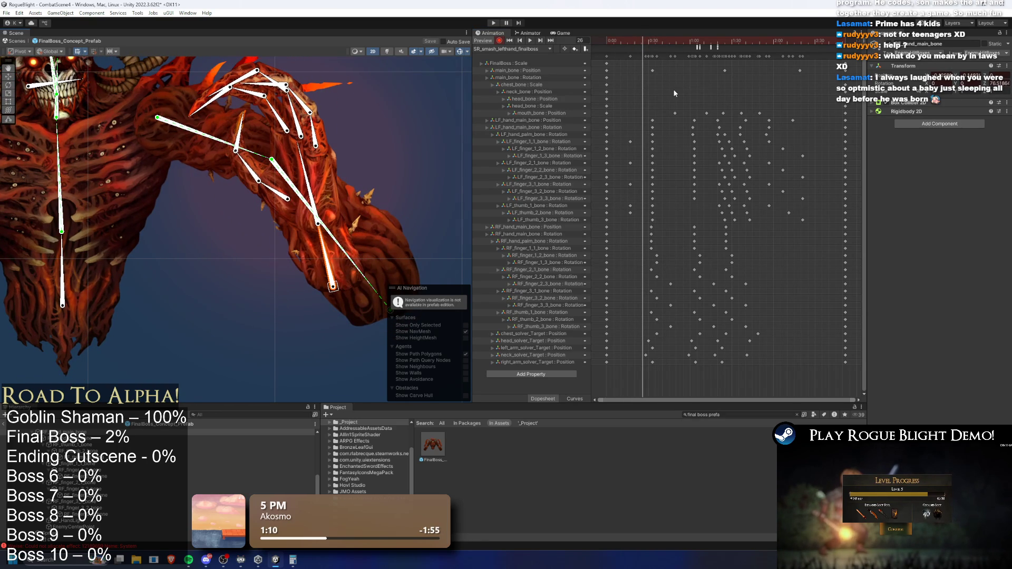
mouse_move(655, 41)
left_mouse_down()
mouse_move(616, 38)
mouse_move(656, 41)
mouse_move(635, 43)
left_mouse_up()
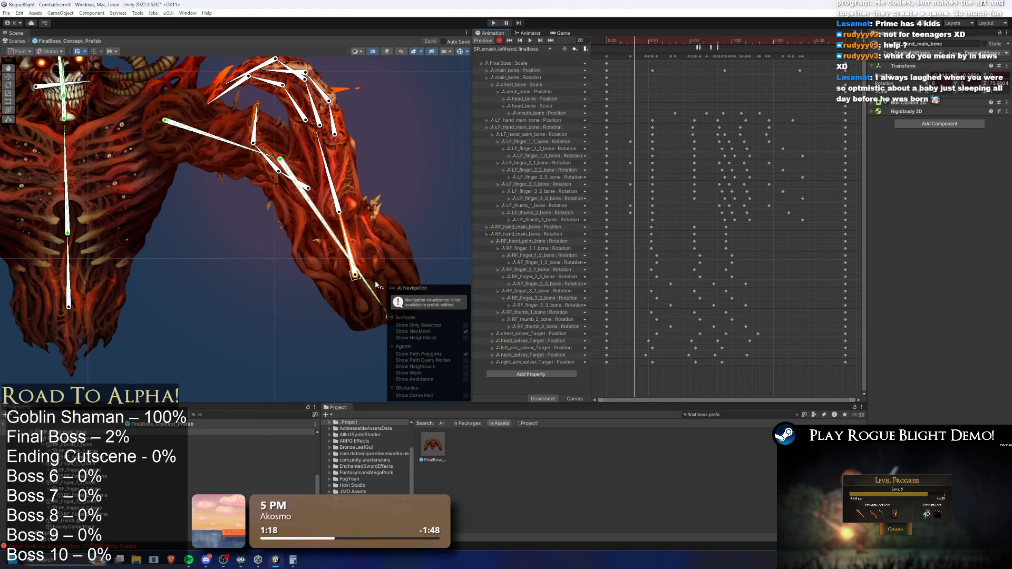
left_click_drag(355, 275, 337, 272)
mouse_move(635, 43)
left_mouse_down()
mouse_move(652, 44)
mouse_move(607, 43)
mouse_move(644, 45)
left_mouse_up()
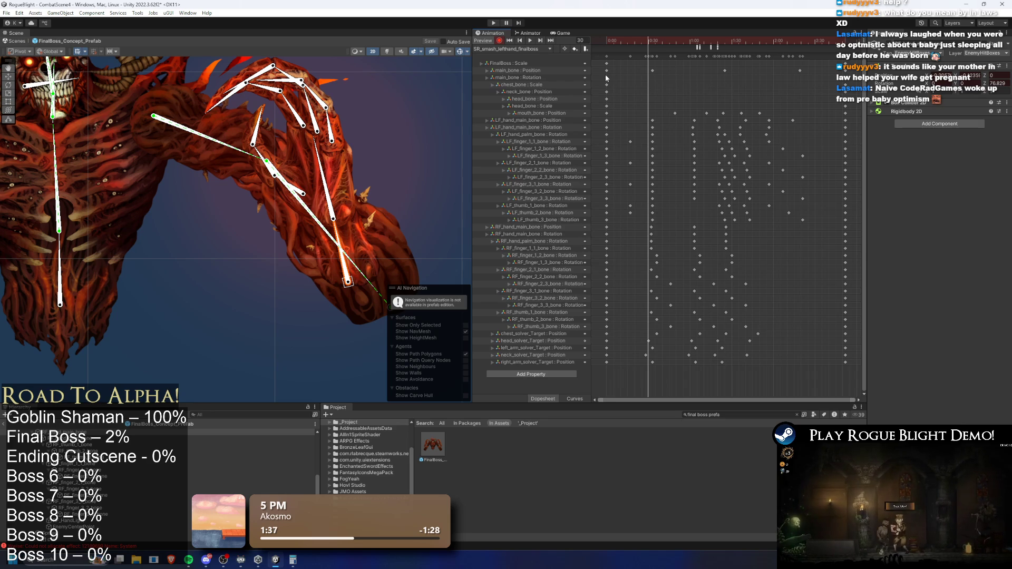
left_click(651, 41)
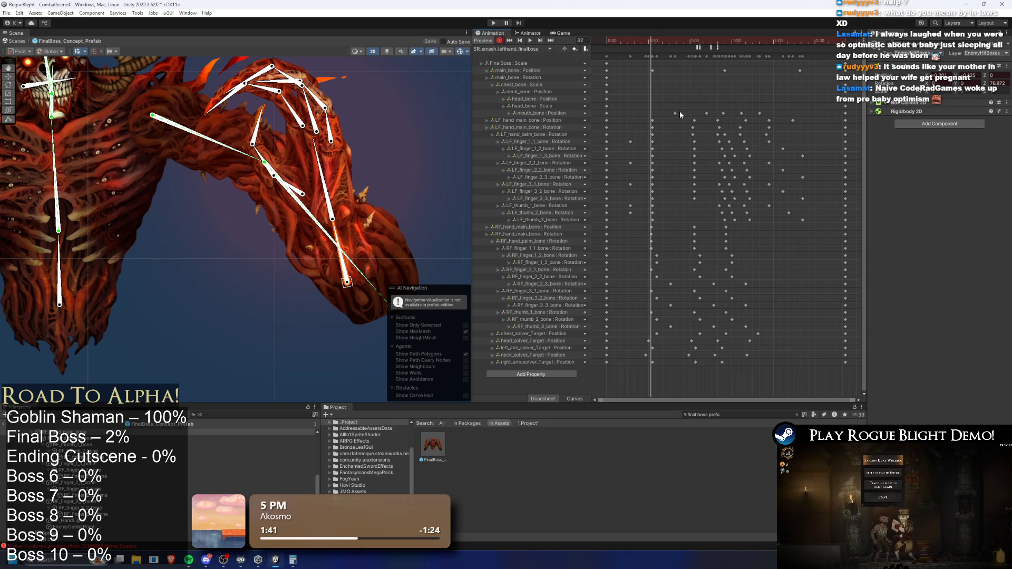
left_click_drag(651, 41, 593, 36)
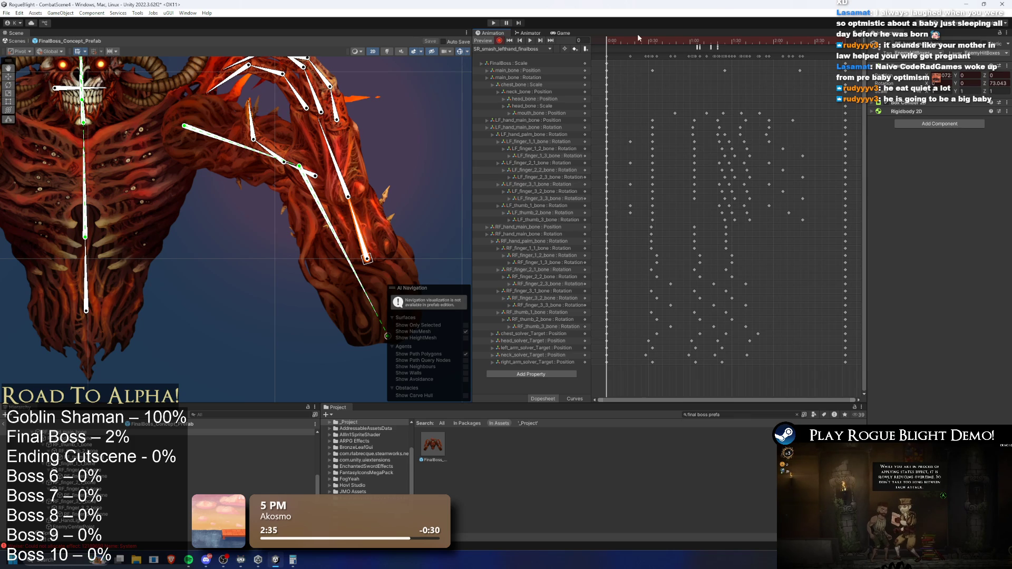
mouse_move(614, 41)
left_mouse_down()
mouse_move(624, 42)
mouse_move(606, 47)
left_mouse_up()
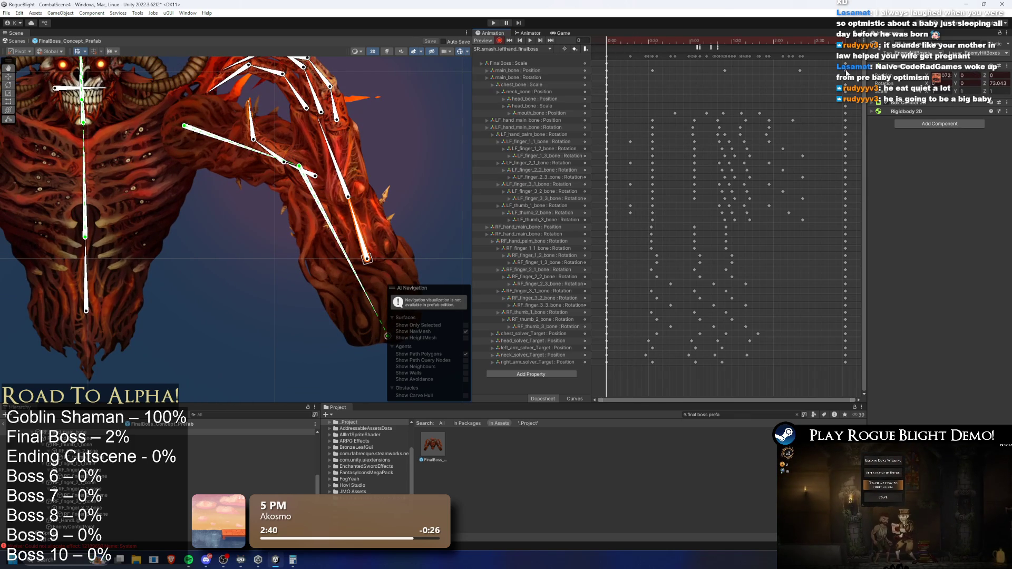
left_click(620, 43)
left_click_drag(622, 48, 651, 49)
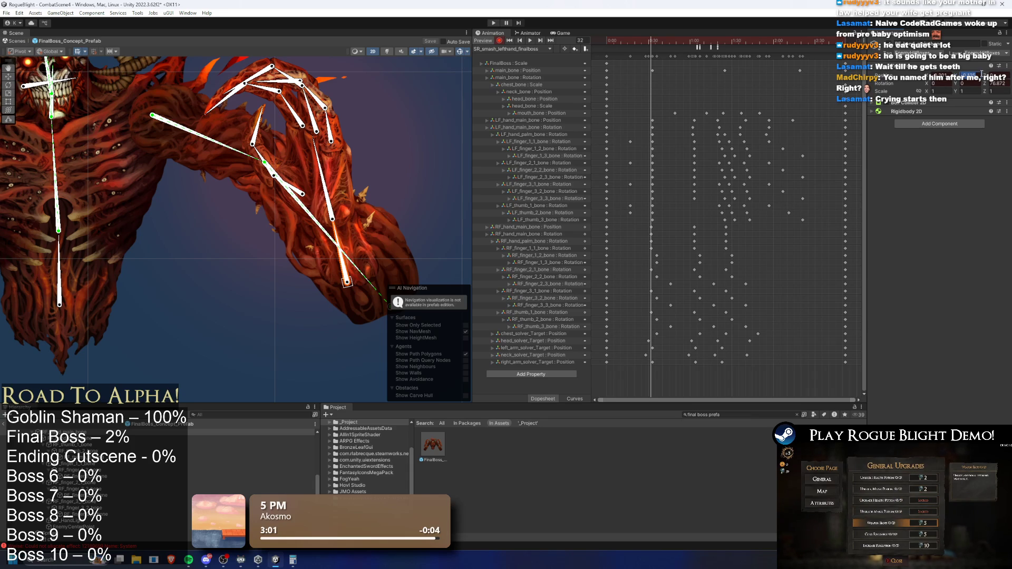
In SR_smash_righthand_finalboss, rotate the left arm bones downward at frame 24 with recording on
left_click(528, 49)
left_click(519, 91)
left_click_drag(635, 42, 652, 42)
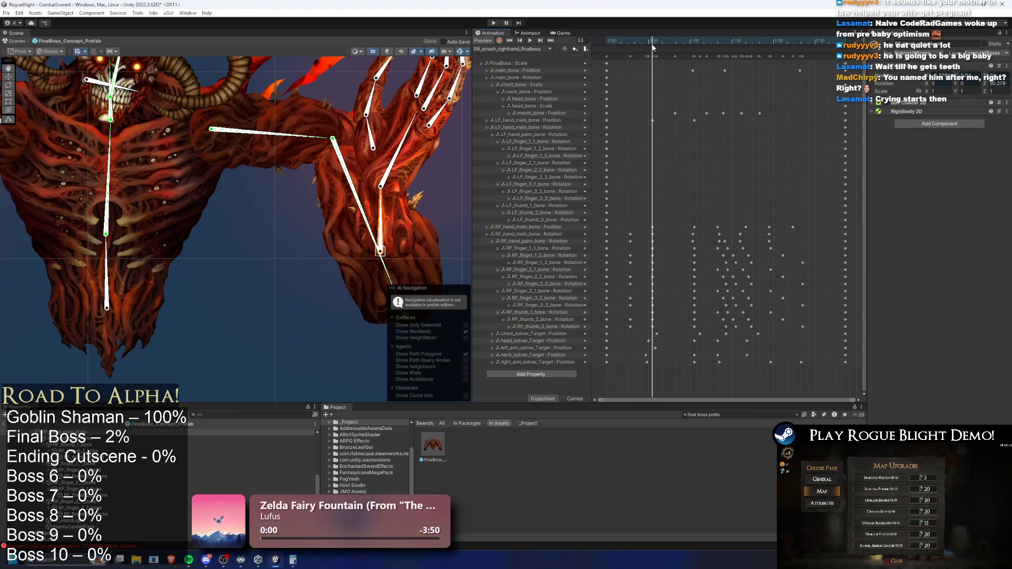
left_click_drag(463, 83, 748, 69)
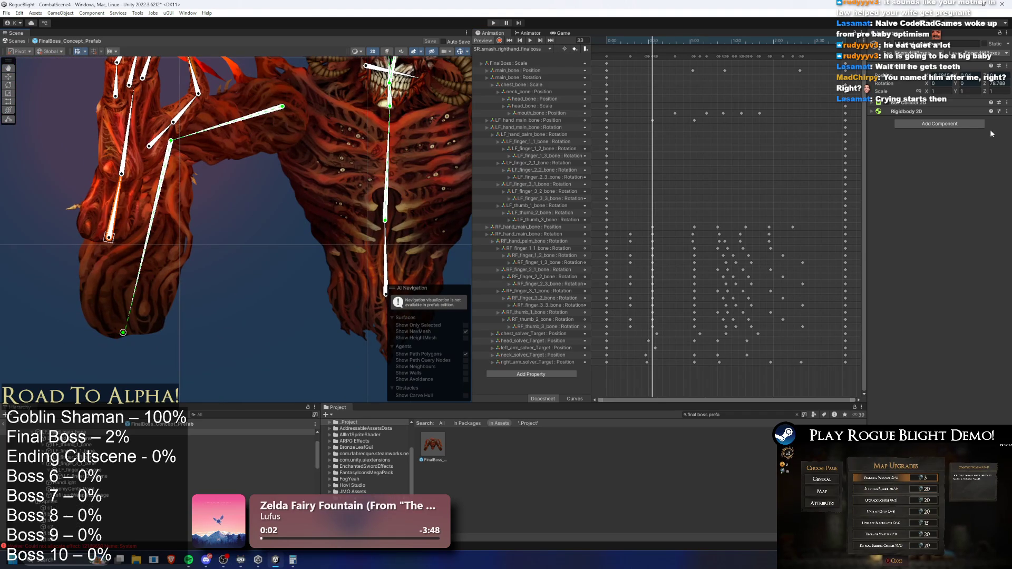
left_click_drag(980, 78, 986, 80)
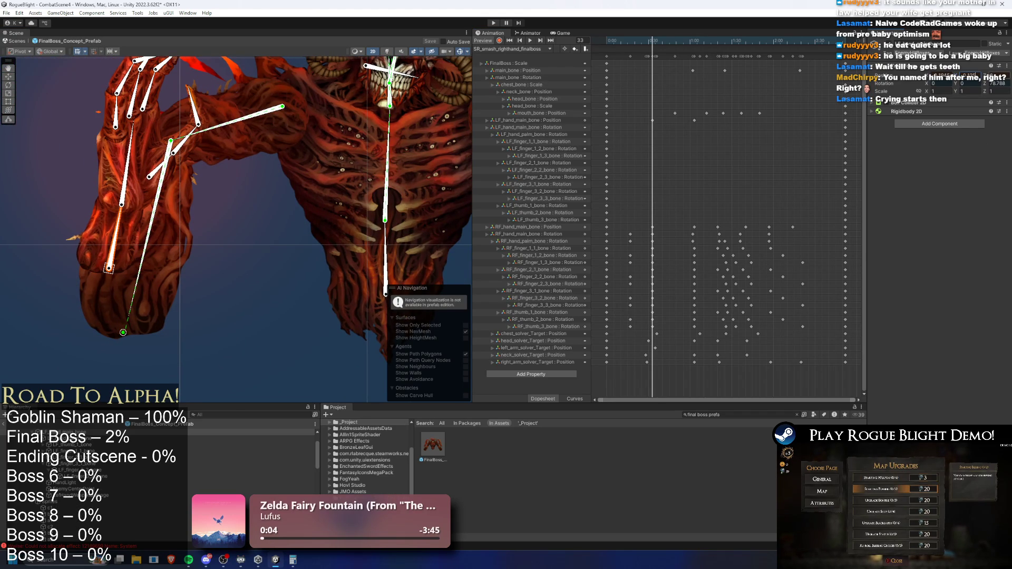
left_click(499, 41)
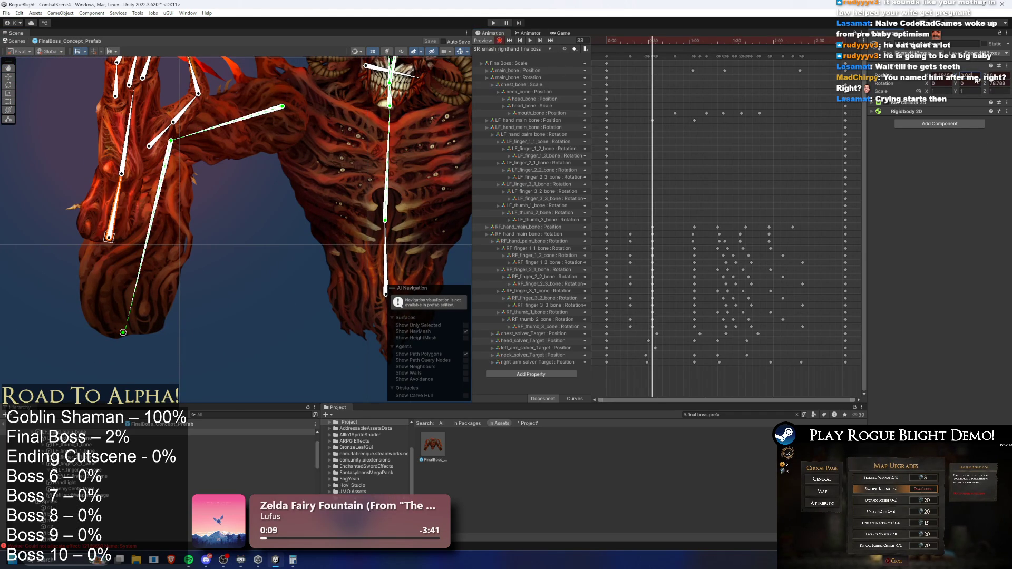
Preview the clip, then set the bone's Y position to -0.125 at frame 62
left_click_drag(652, 40, 606, 40)
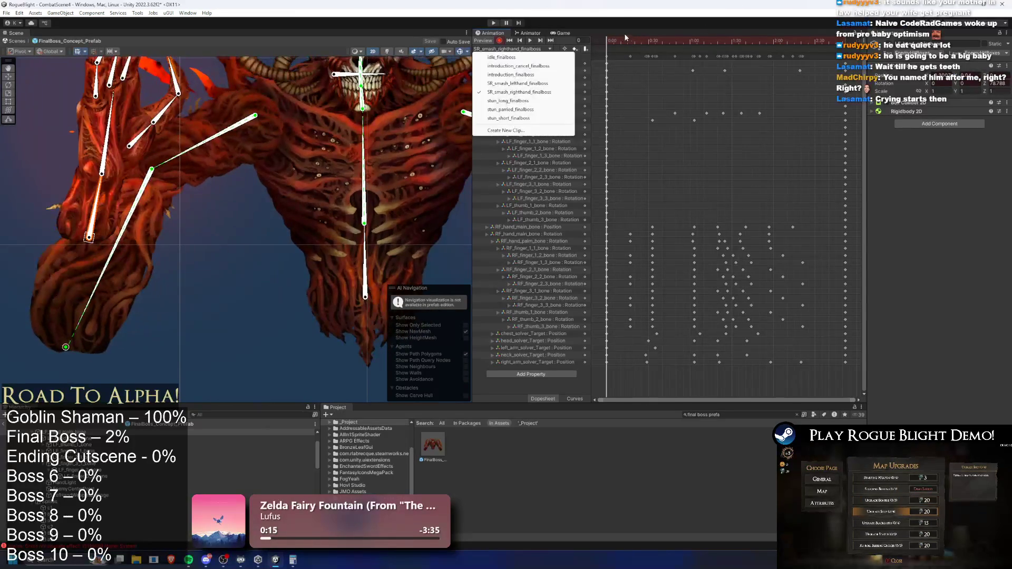
left_click(530, 40)
left_click(684, 41)
left_click_drag(683, 38, 692, 38)
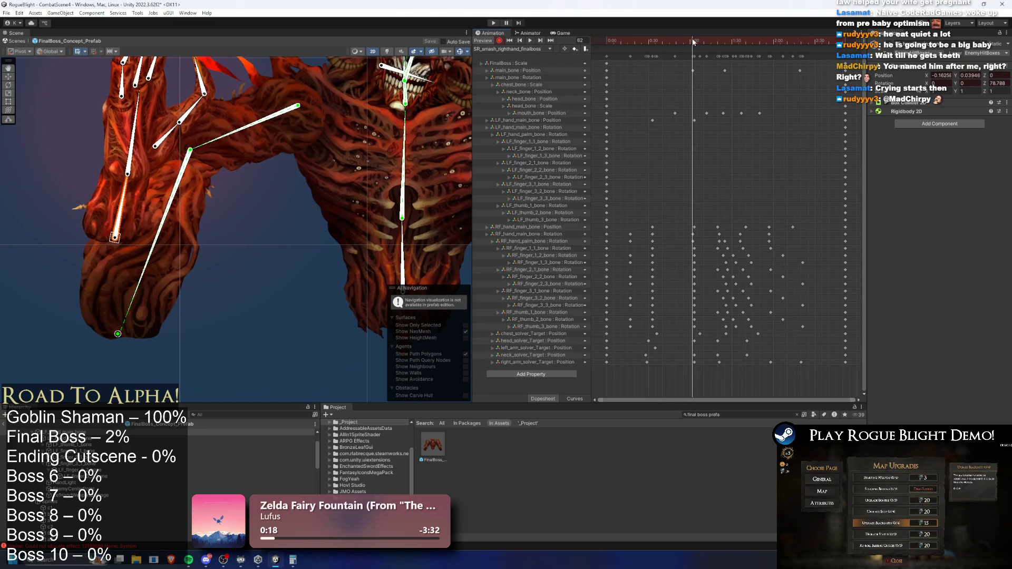
double_click(970, 76)
type("-0.125")
key("Return")
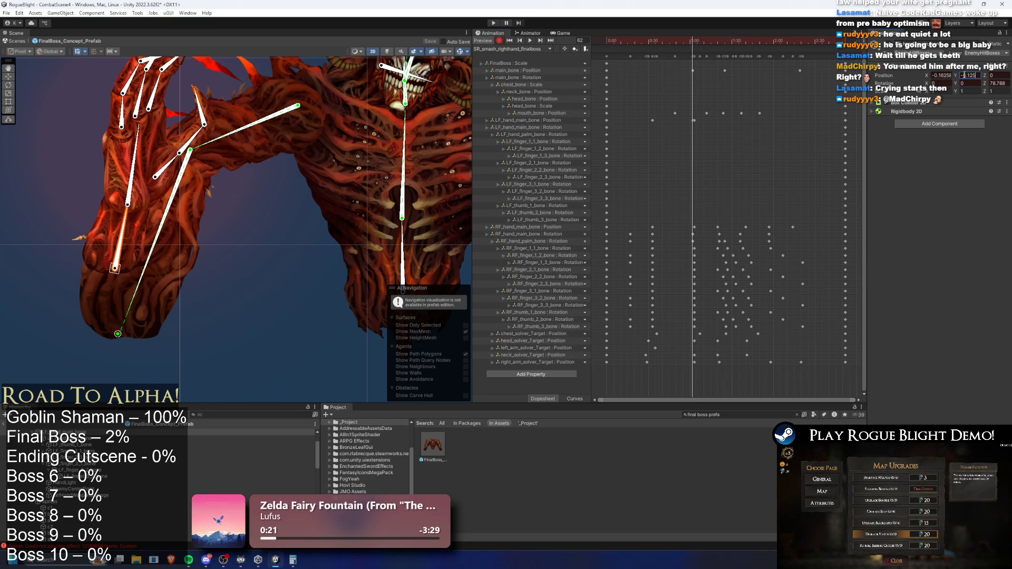
Zoom the Dopesheet out and review the keys between frames 37 and 75
mouse_move(695, 39)
left_mouse_down()
mouse_move(711, 39)
mouse_move(700, 39)
left_mouse_up()
scroll(706, 226, "up", 8)
scroll(687, 220, "up", 2)
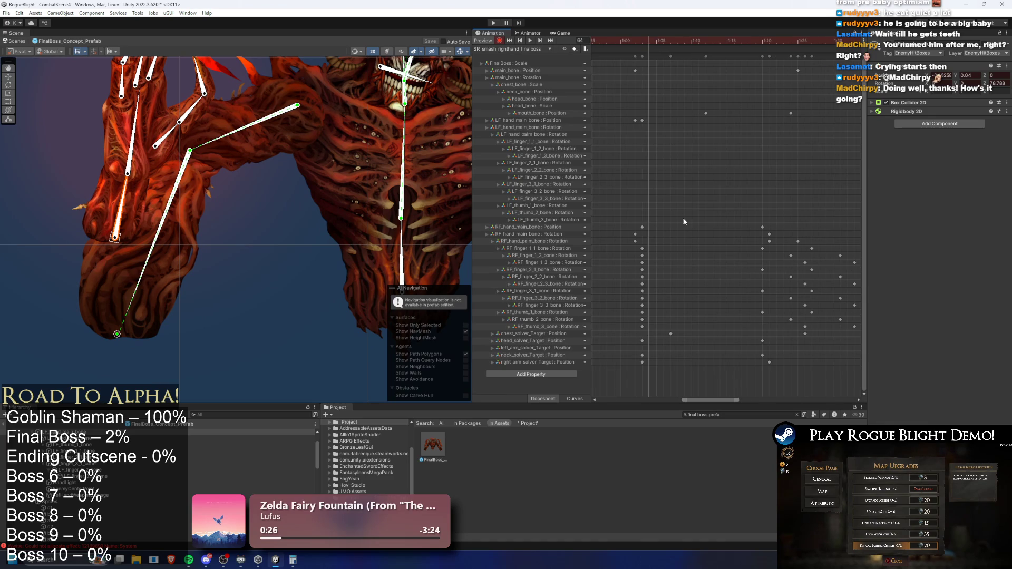
left_click(639, 42)
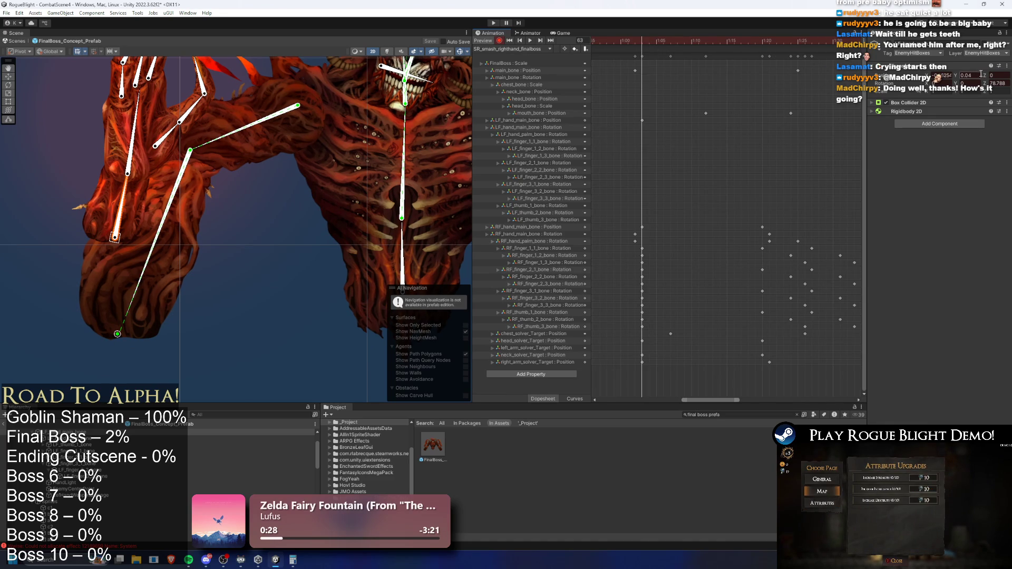
scroll(616, 141, "down", 8)
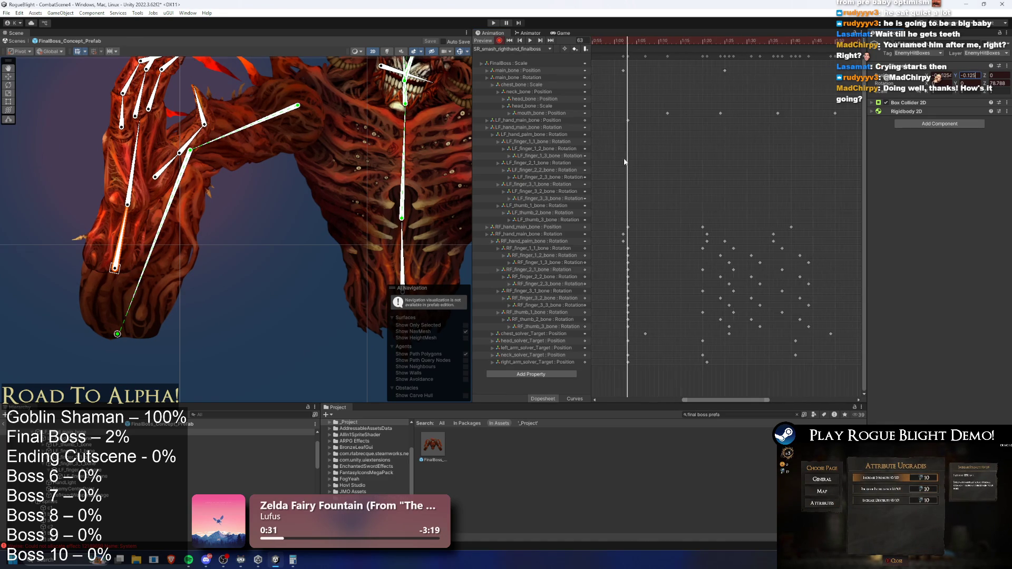
scroll(690, 136, "down", 1)
mouse_move(682, 39)
left_mouse_down()
mouse_move(640, 41)
mouse_move(658, 71)
mouse_move(723, 71)
left_mouse_up()
left_click(659, 40)
left_click_drag(660, 39, 688, 46)
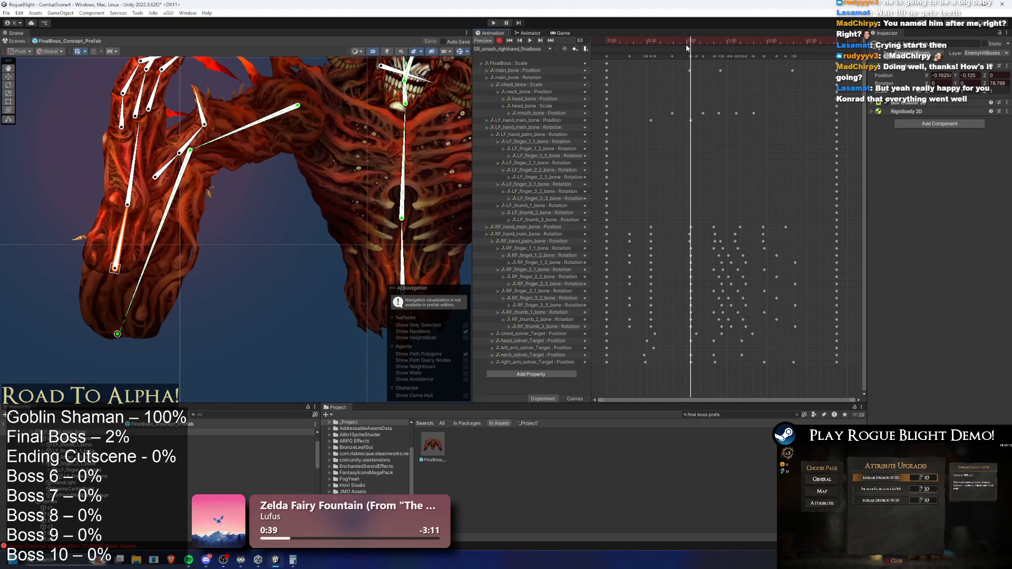
scroll(667, 116, "down", 4)
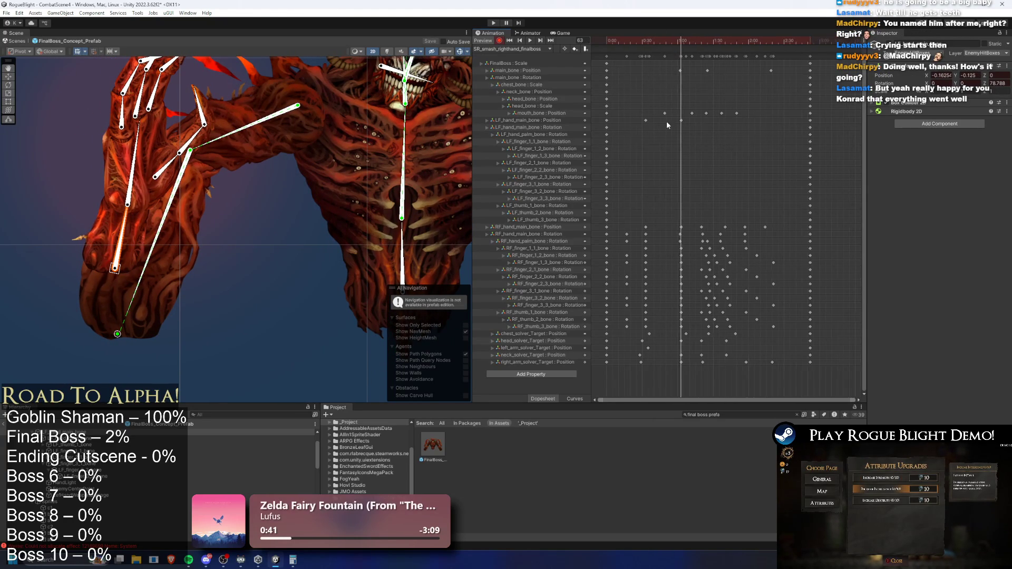
left_click(532, 49)
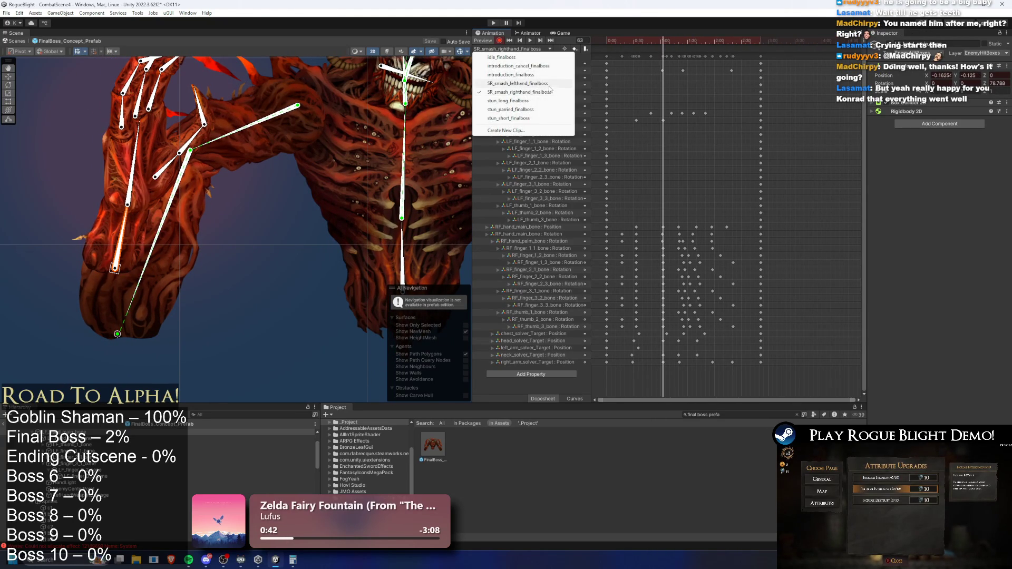
In SR_smash_lefthand_finalboss, pull the forearm, hand and fingers into a new pose and edit Position Y
left_click(548, 94)
mouse_move(634, 45)
left_mouse_down()
mouse_move(674, 40)
mouse_move(644, 40)
mouse_move(652, 40)
left_mouse_up()
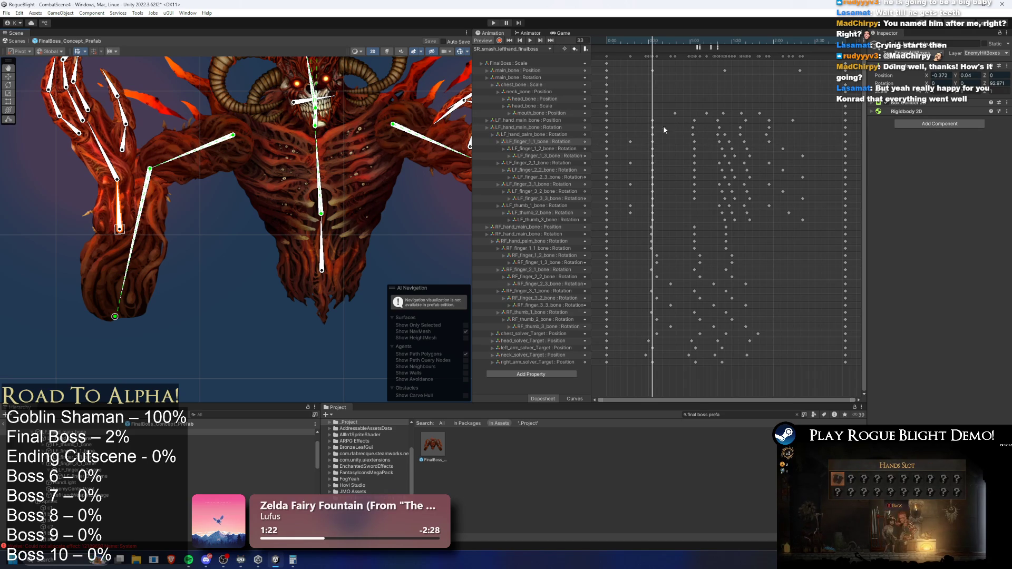
mouse_move(644, 36)
left_mouse_down()
mouse_move(611, 51)
mouse_move(666, 44)
mouse_move(643, 44)
left_mouse_up()
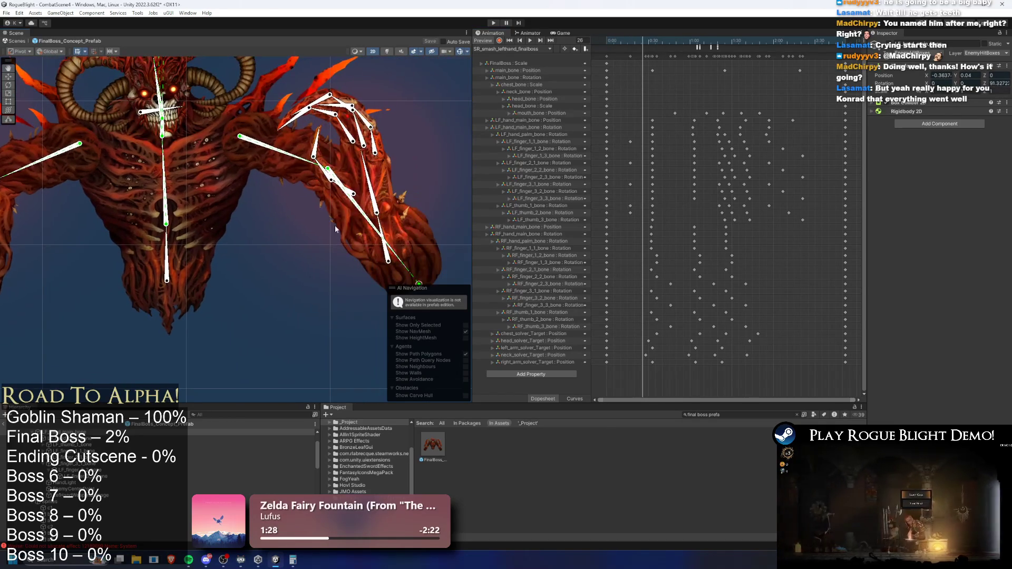
left_click(388, 260)
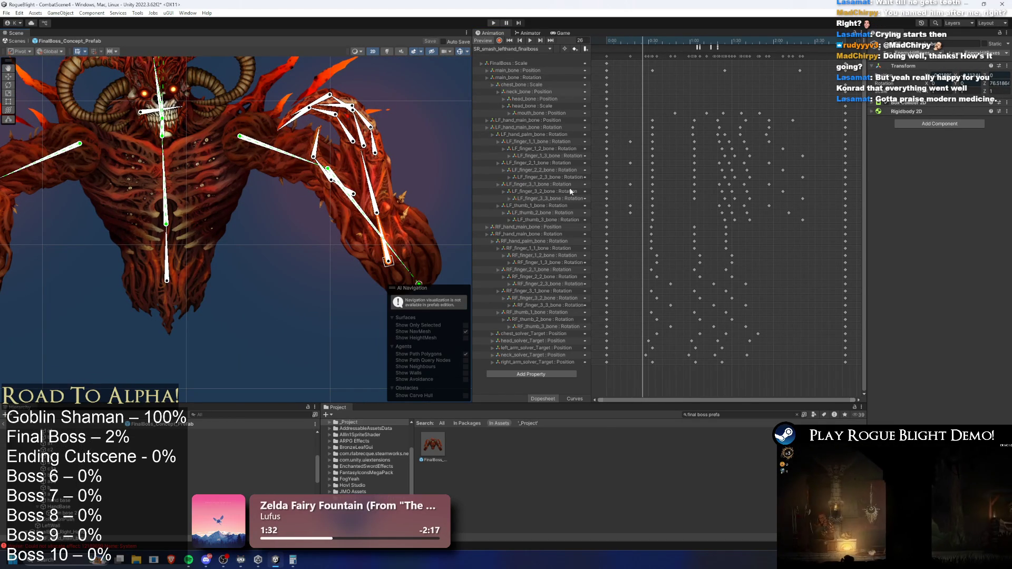
left_click_drag(388, 259, 399, 258)
left_click_drag(643, 42, 695, 45)
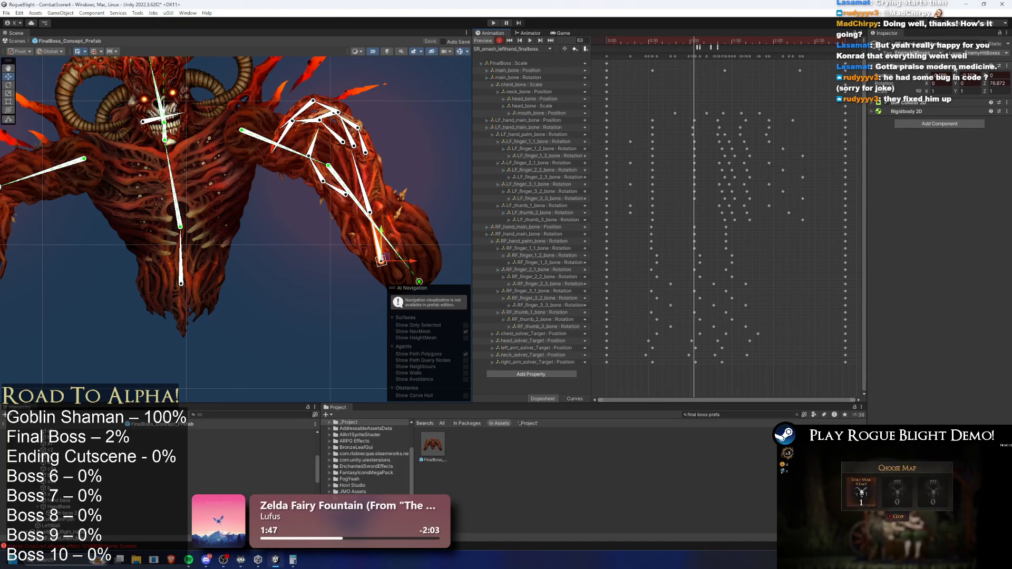
left_click(967, 78)
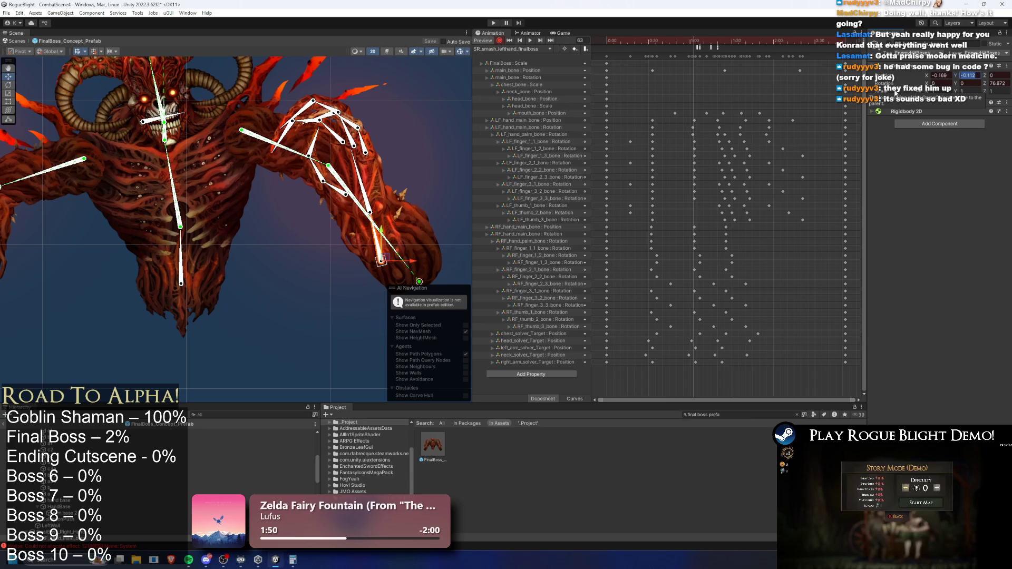
left_click_drag(686, 46, 726, 46)
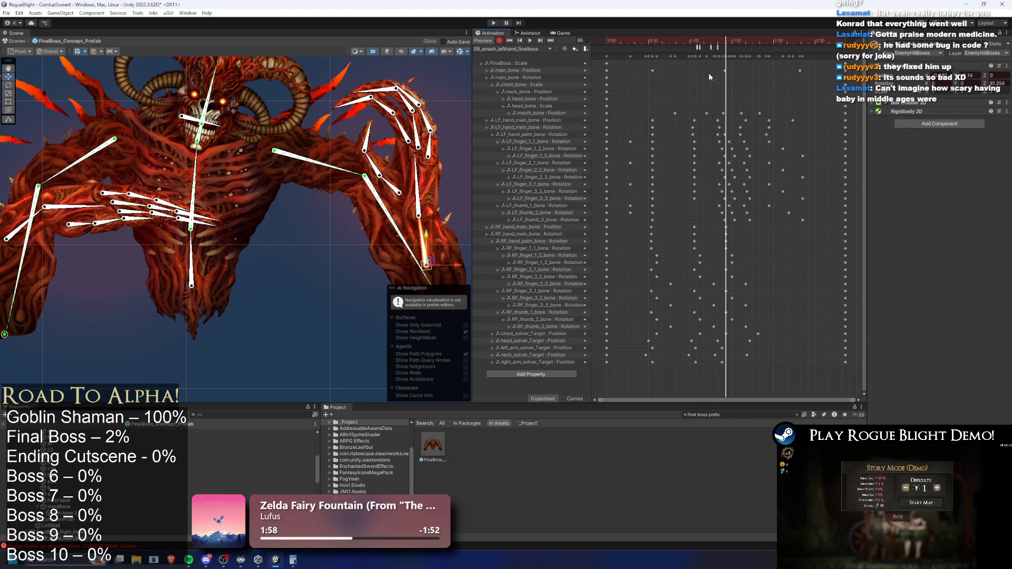
left_click(522, 49)
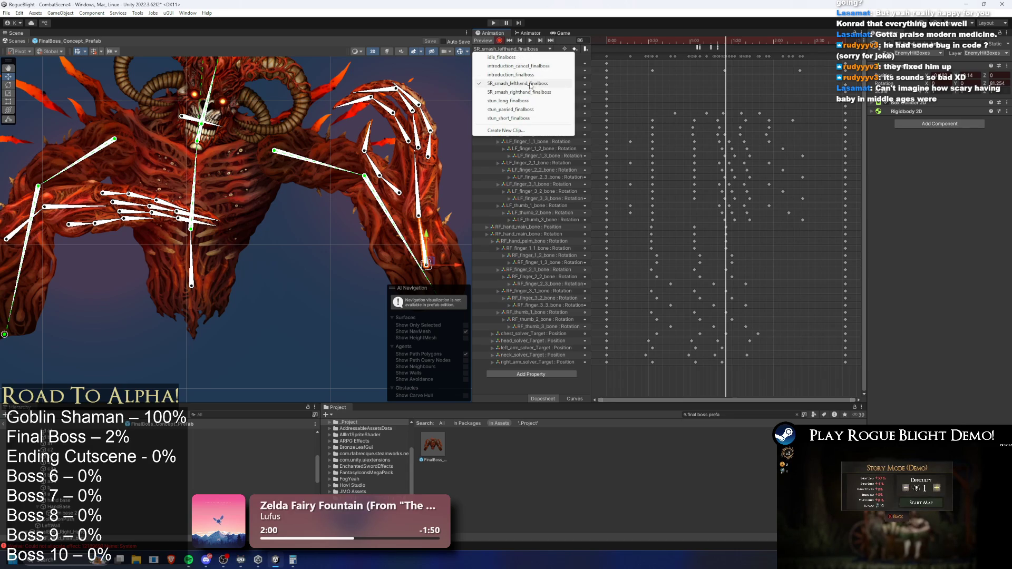
In SR_smash_righthand_finalboss, move the left hand at frame 93 to key LF_hand_main_bone position
left_click(584, 83)
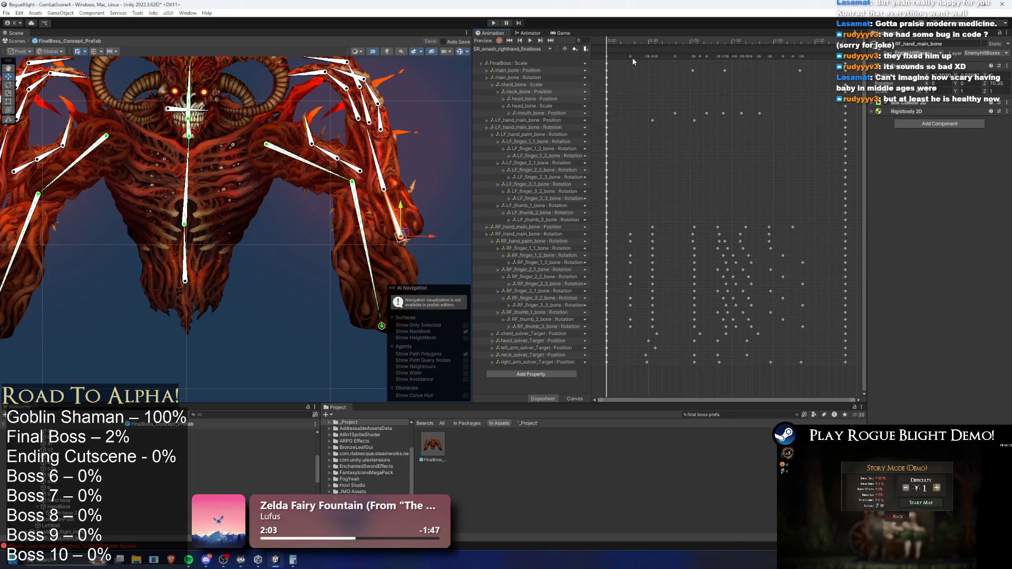
left_click_drag(624, 40, 680, 42)
left_click_drag(2, 239, 100, 232)
left_click(113, 252)
left_click_drag(694, 38, 736, 39)
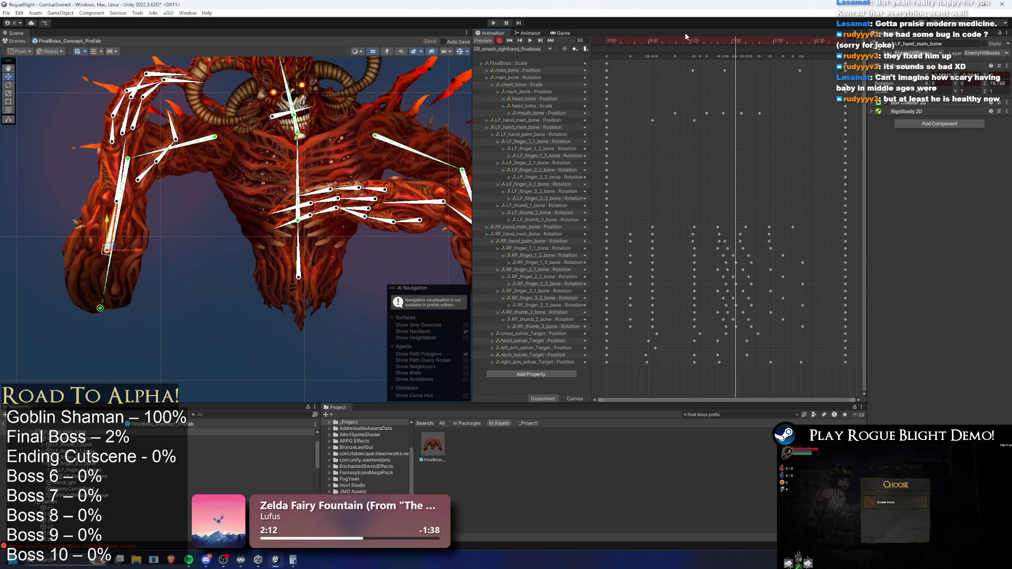
left_click_drag(972, 73, 995, 74)
mouse_move(743, 41)
left_mouse_down()
mouse_move(686, 37)
mouse_move(767, 31)
mouse_move(695, 37)
left_mouse_up()
Delete an unwanted left-hand position key, then restore both keys with undo
key("Delete")
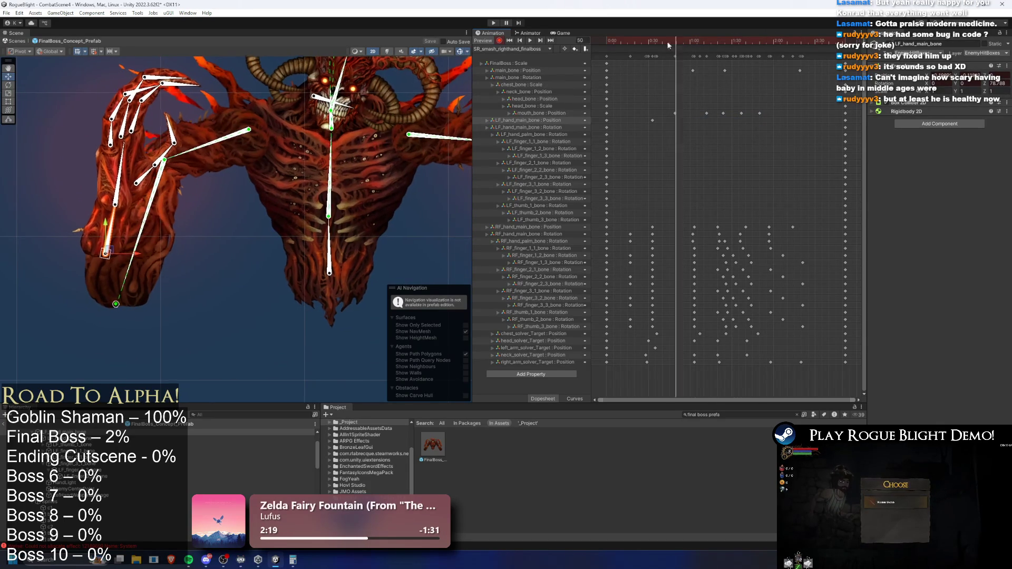
left_click(645, 40)
mouse_move(652, 32)
left_mouse_down()
mouse_move(701, 41)
mouse_move(693, 44)
left_mouse_up()
key("ctrl+z")
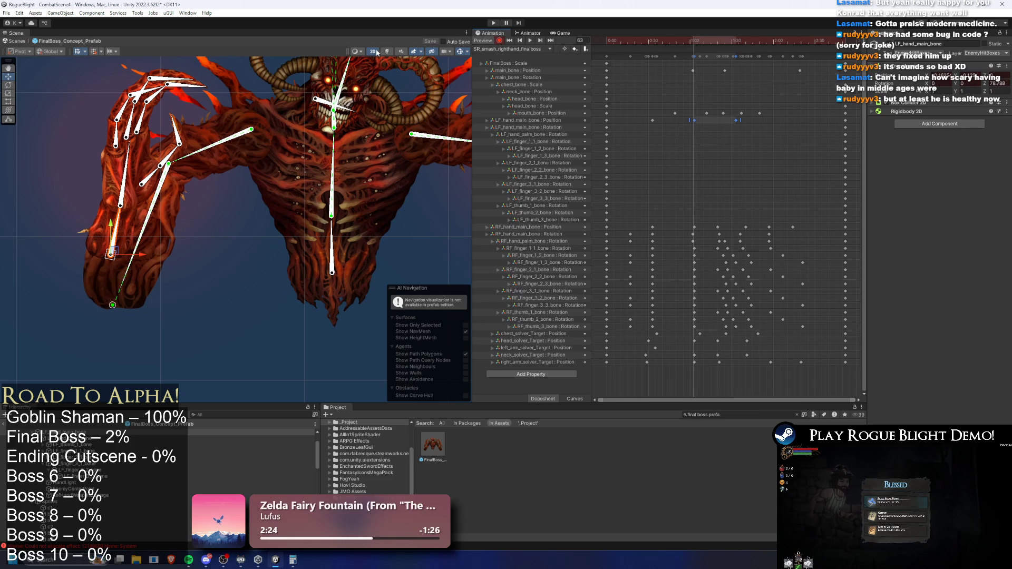
Shift the torso and head down-left and swing the left hand leftward at frame 93
left_click_drag(259, 134, 230, 176)
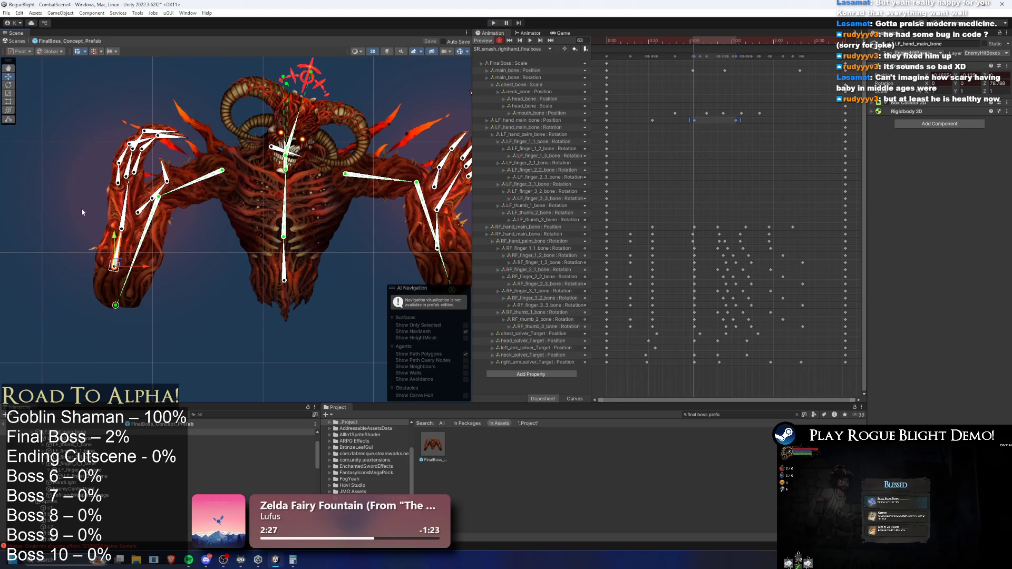
left_click(107, 263)
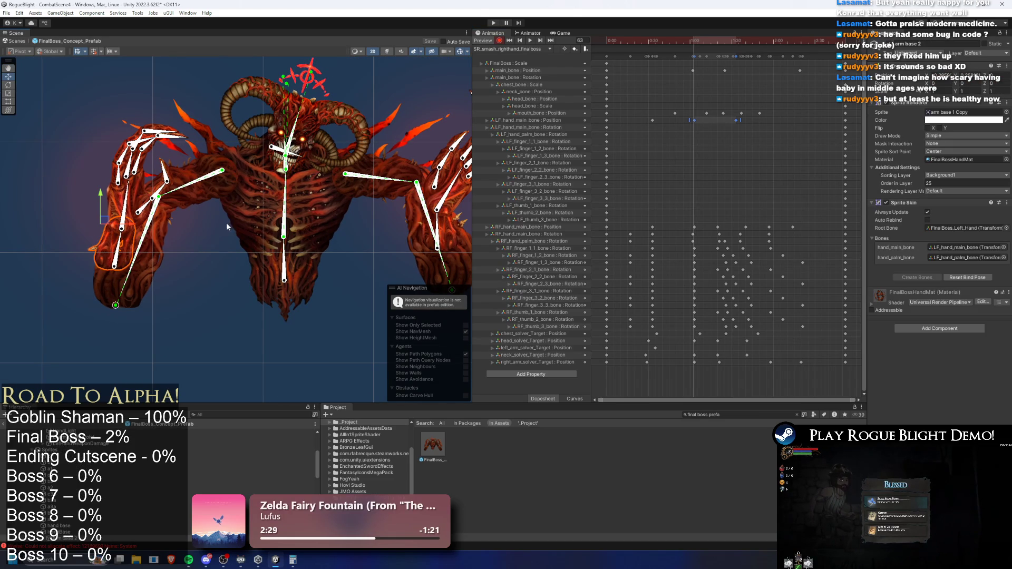
left_click_drag(102, 257, 109, 265)
left_click_drag(690, 50, 736, 48)
left_click_drag(110, 264, 90, 273)
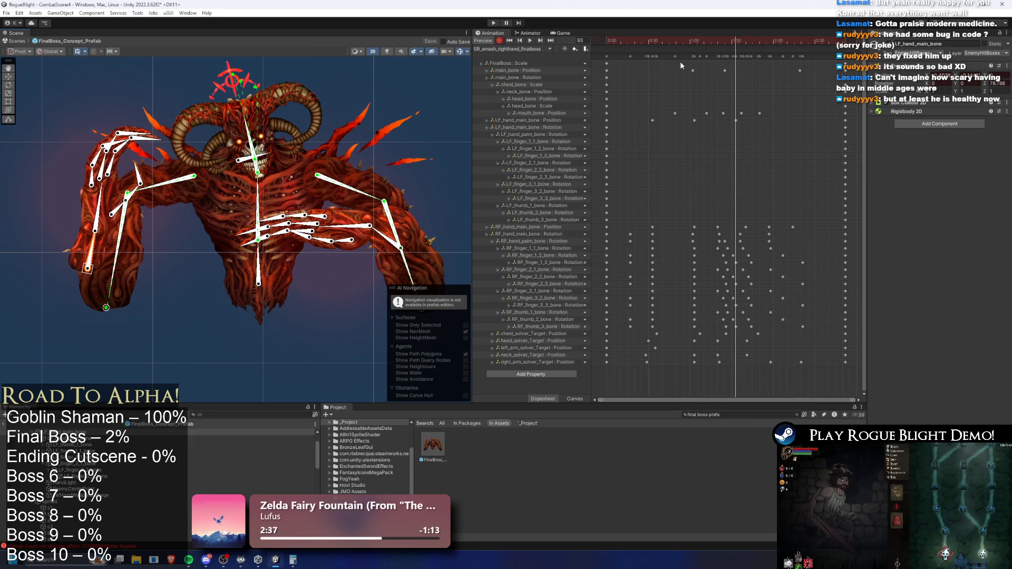
Move the left-arm IK target leftward at frame 35, replacing an undone raise, then review frames 33–68
key("space")
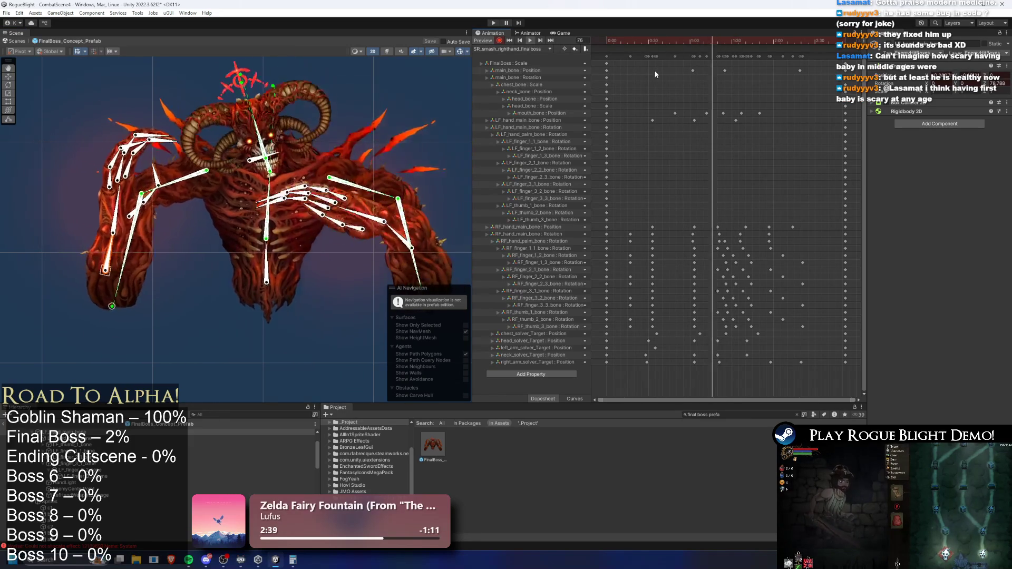
mouse_move(769, 42)
left_mouse_down()
mouse_move(641, 42)
mouse_move(832, 37)
mouse_move(600, 59)
mouse_move(634, 61)
left_mouse_up()
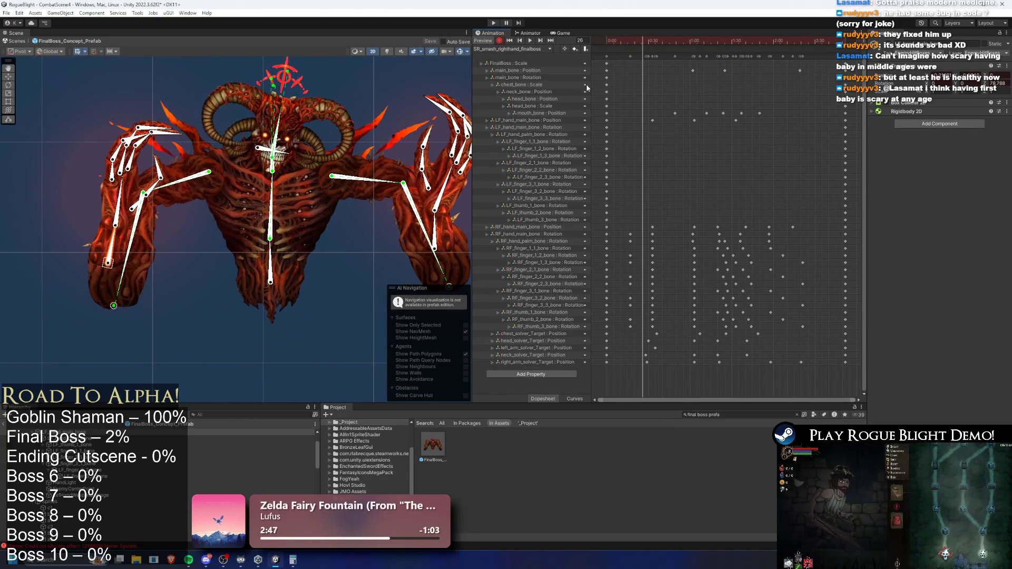
left_click_drag(109, 309, 115, 290)
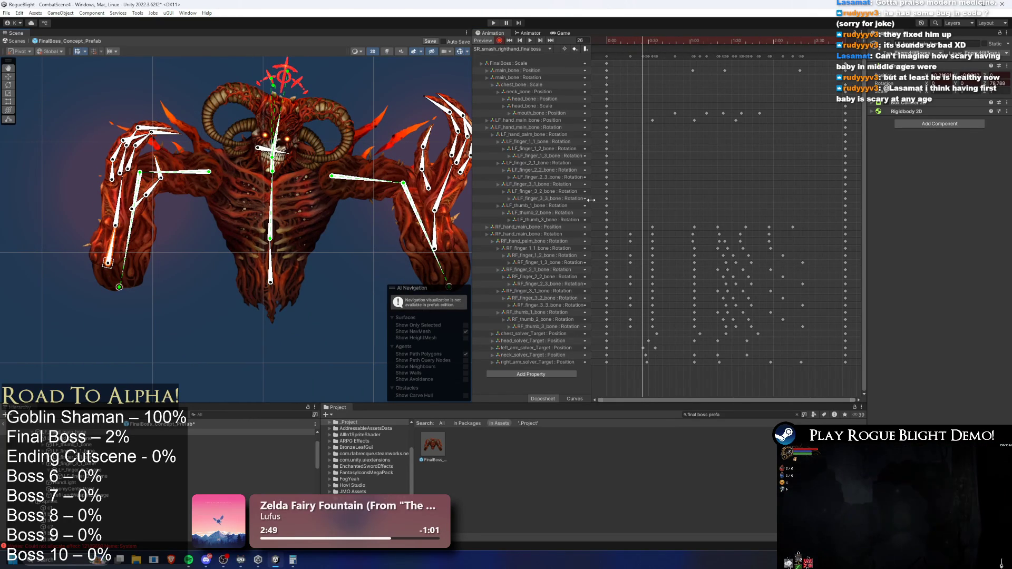
key("ctrl+z")
left_click_drag(661, 42, 656, 42)
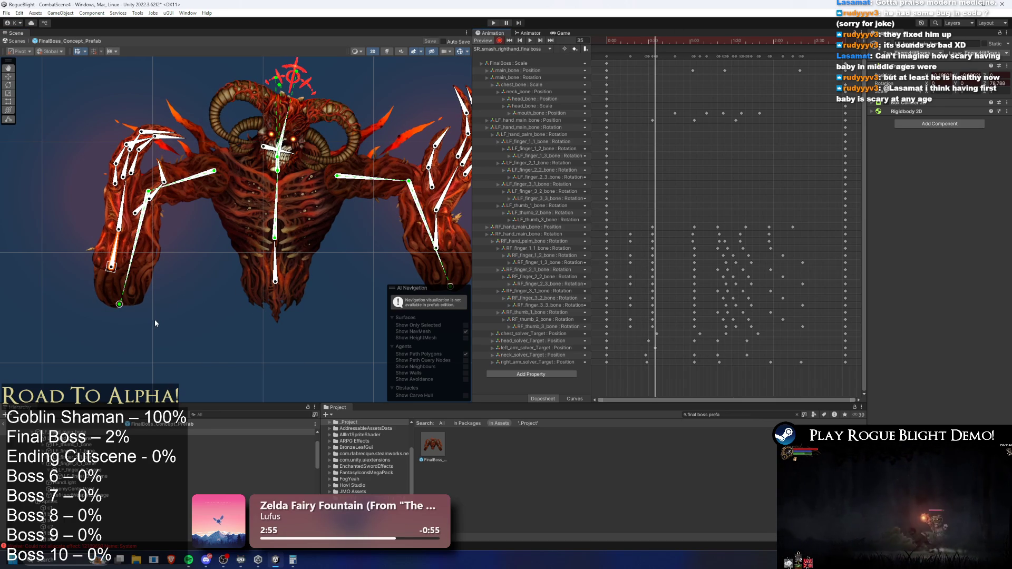
left_click_drag(117, 306, 102, 301)
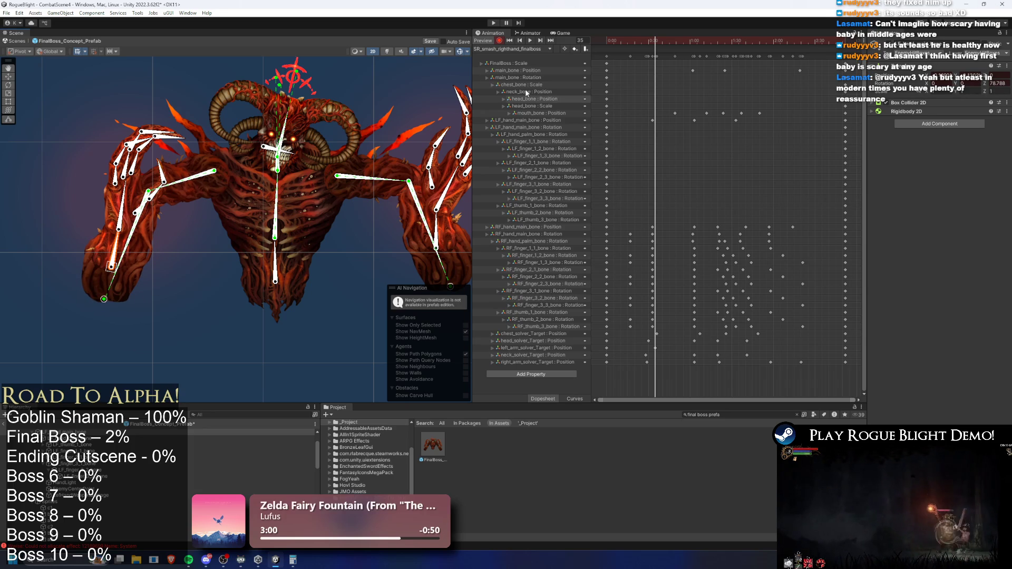
left_click_drag(648, 41, 702, 40)
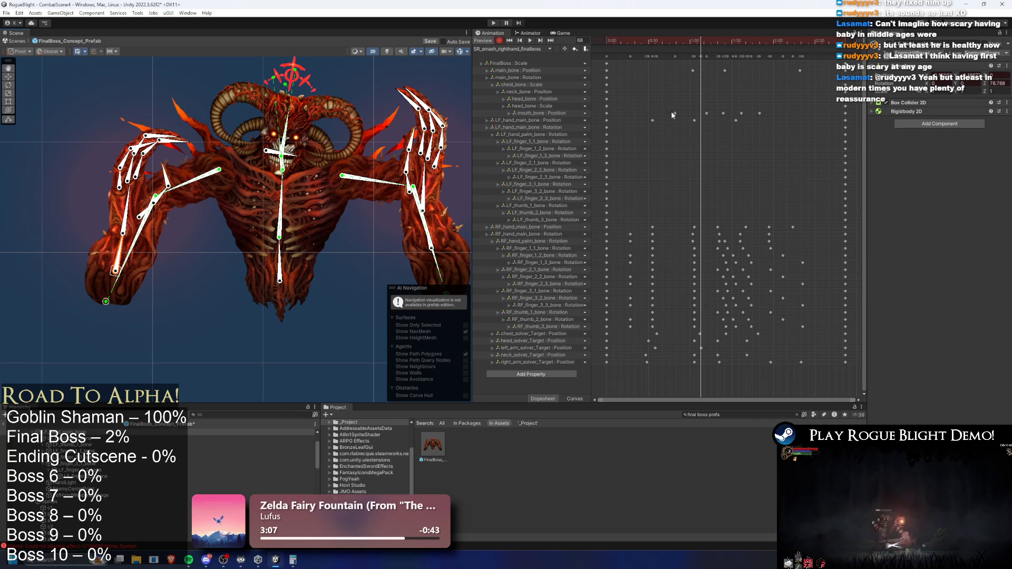
mouse_move(697, 40)
left_mouse_down()
mouse_move(632, 37)
mouse_move(679, 30)
mouse_move(648, 39)
left_mouse_up()
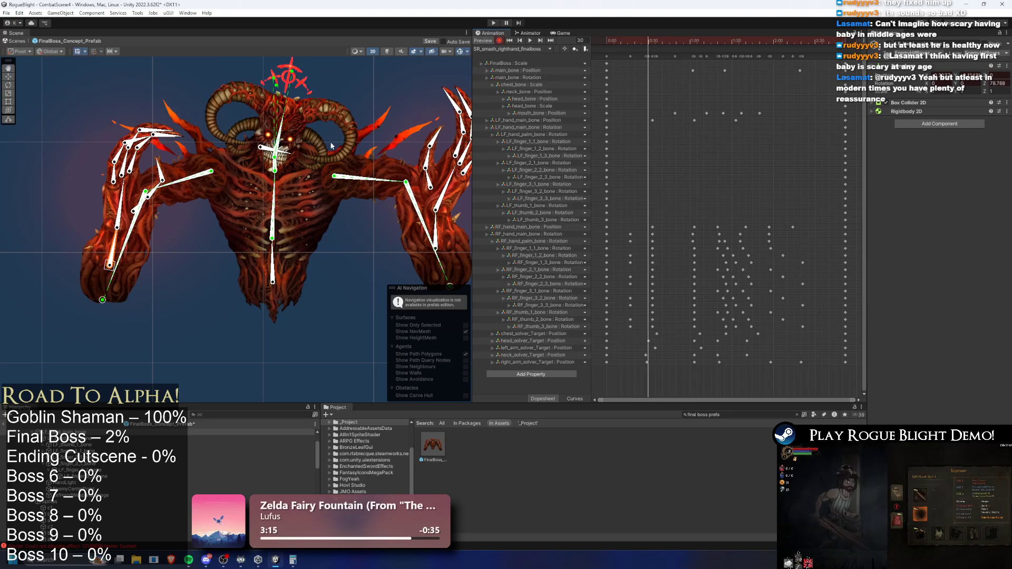
Push the left-arm IK target further left at frames 45, 68 and 95, then preview the motion
left_click_drag(97, 310, 95, 312)
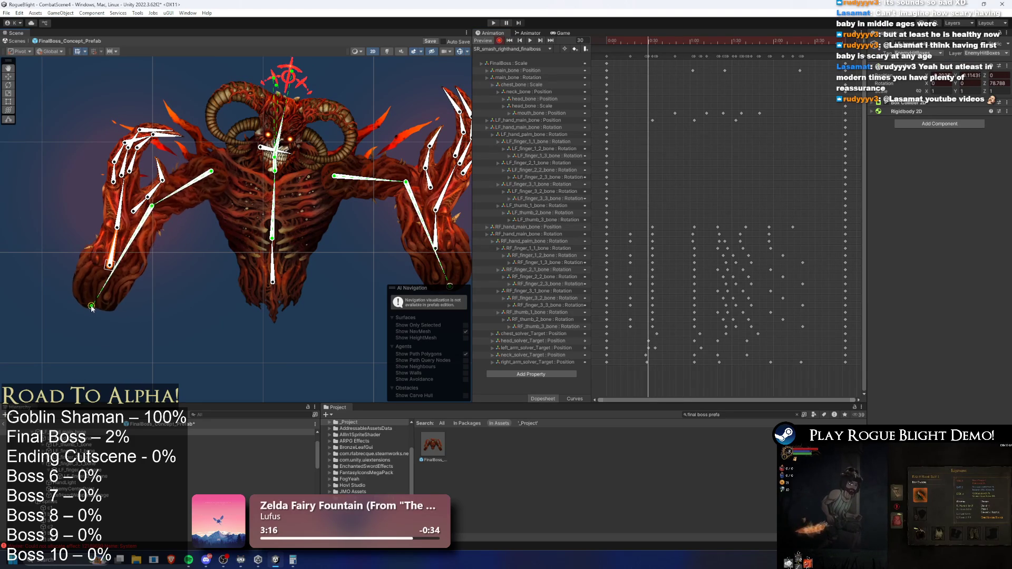
mouse_move(650, 42)
left_mouse_down()
mouse_move(669, 40)
mouse_move(656, 39)
left_mouse_up()
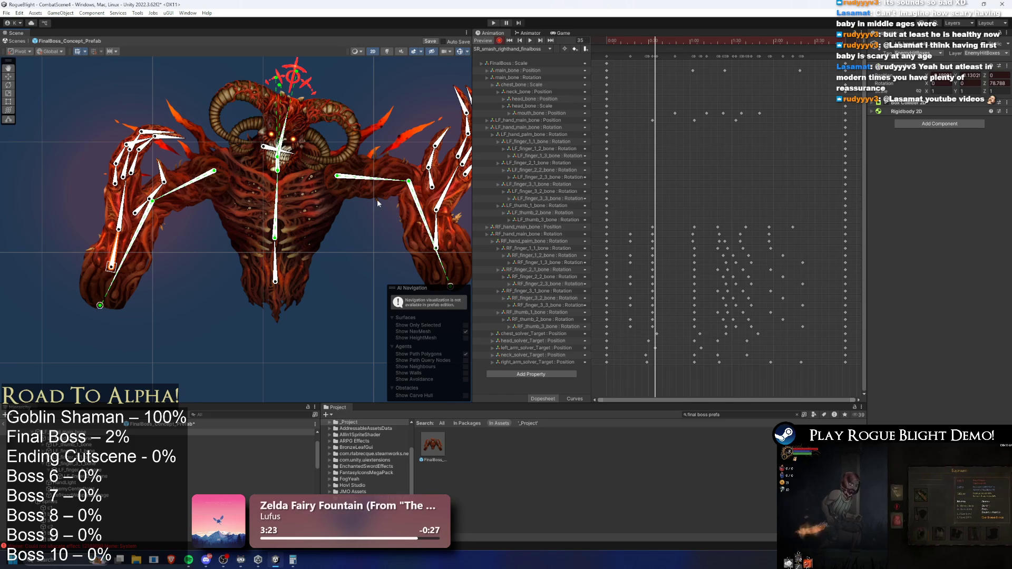
left_click_drag(678, 45, 701, 39)
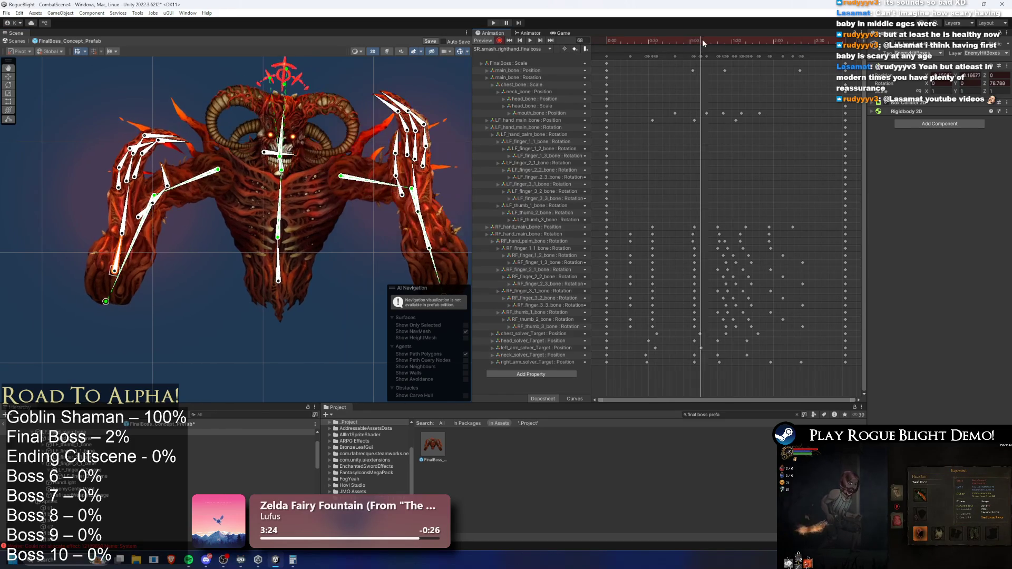
left_click_drag(108, 307, 108, 312)
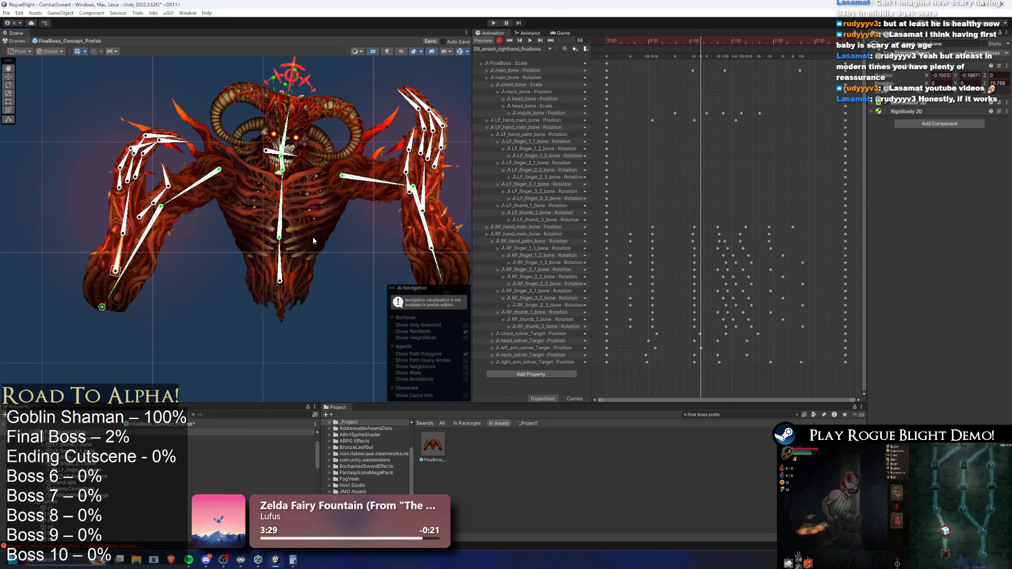
left_click_drag(699, 43, 739, 41)
left_click_drag(99, 308, 78, 310)
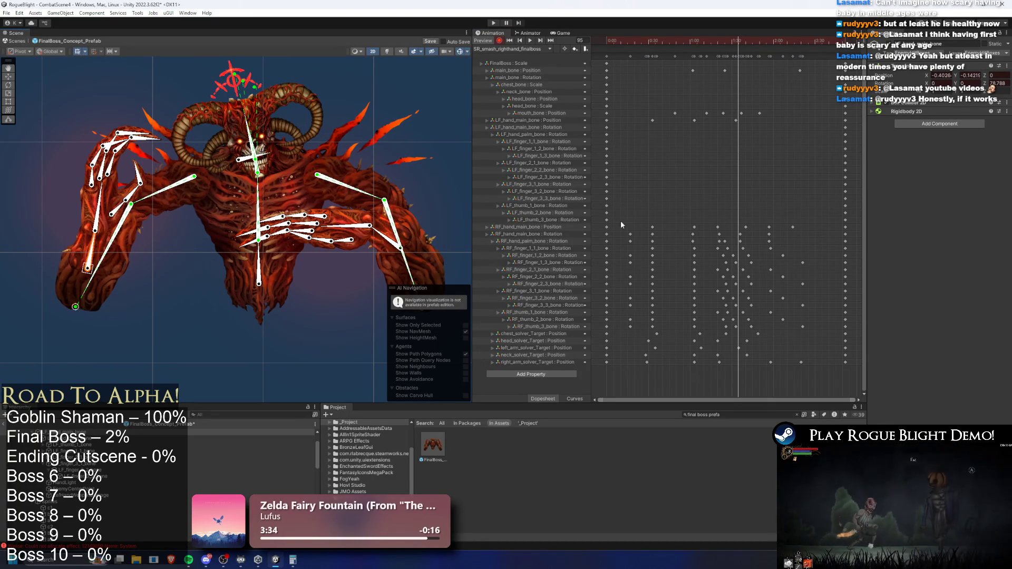
left_click_drag(747, 41, 799, 36)
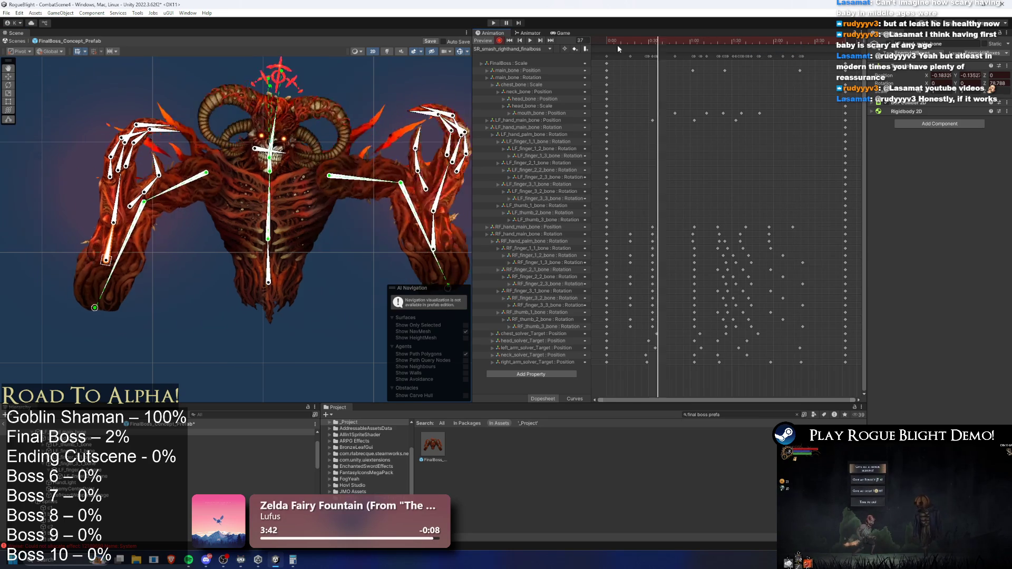
key("space")
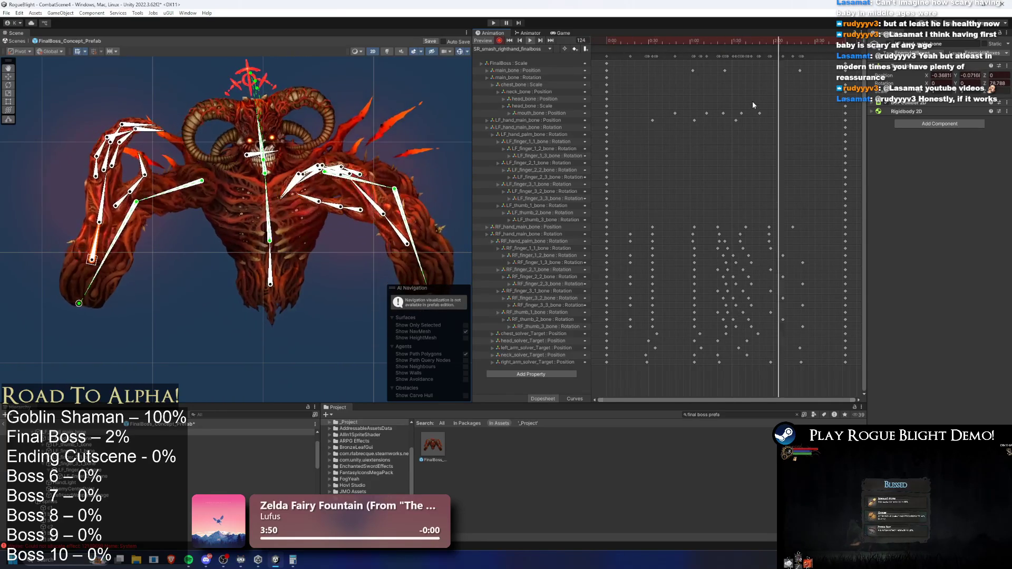
left_click(620, 42)
Key LF_hand_palm_bone rotations at frames 34, 64 and 88 of the right-hand smash clip
left_click_drag(619, 42, 653, 46)
scroll(151, 203, "up", 3)
left_click(115, 201)
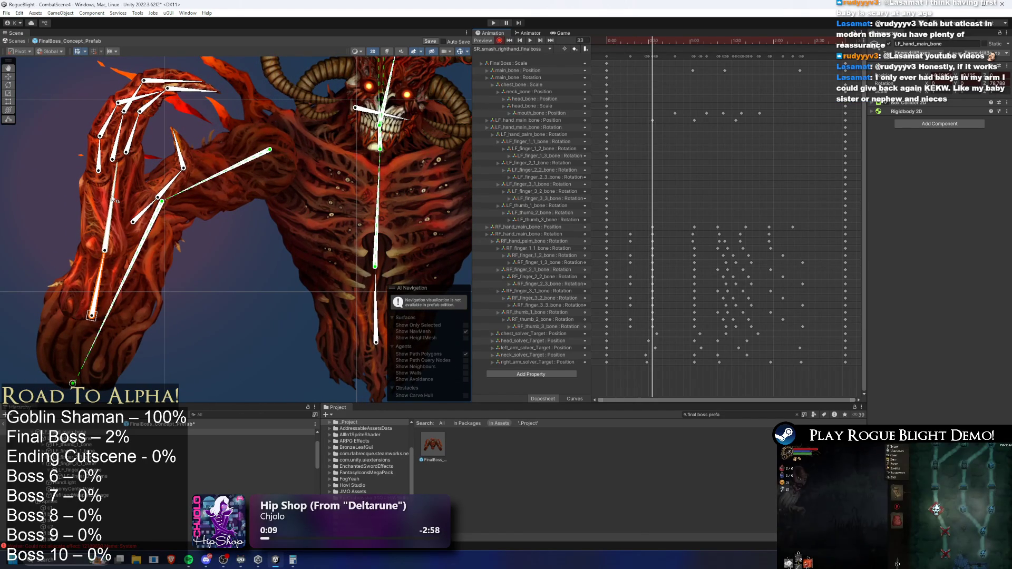
left_click_drag(117, 201, 600, 47)
left_click_drag(660, 46, 694, 45)
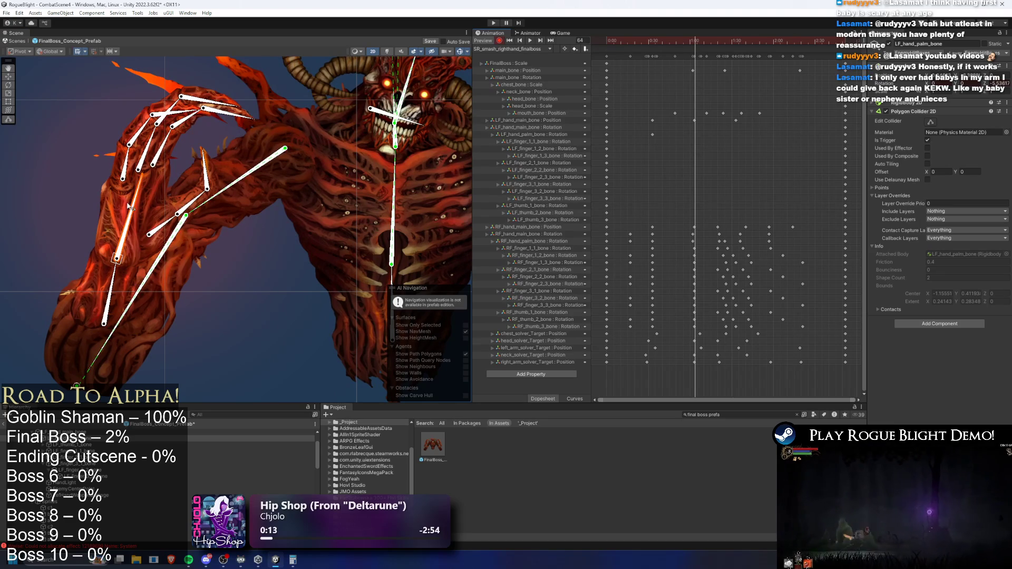
left_click_drag(136, 206, 510, 100)
left_click_drag(700, 45, 727, 43)
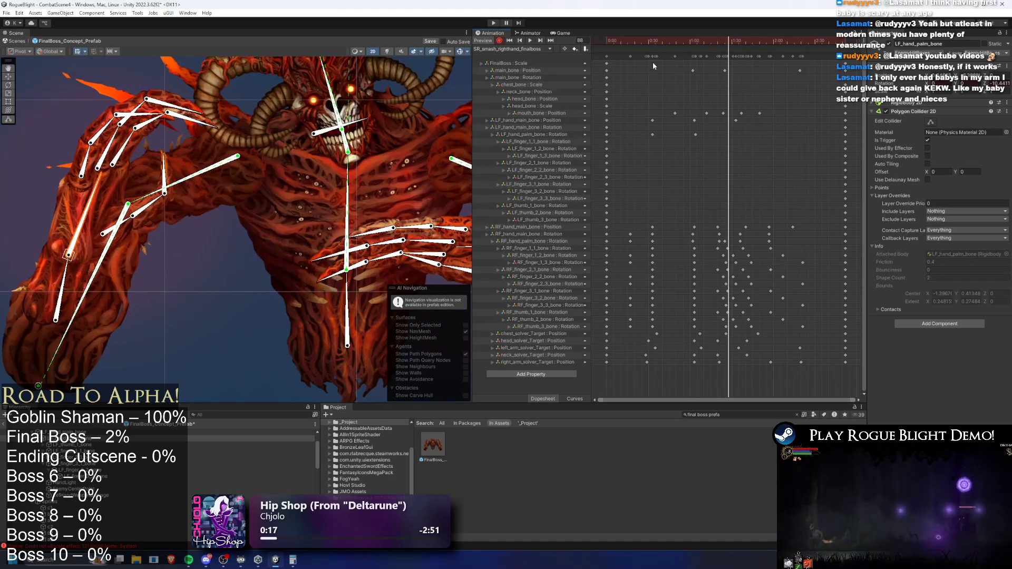
left_click_drag(107, 180, 82, 183)
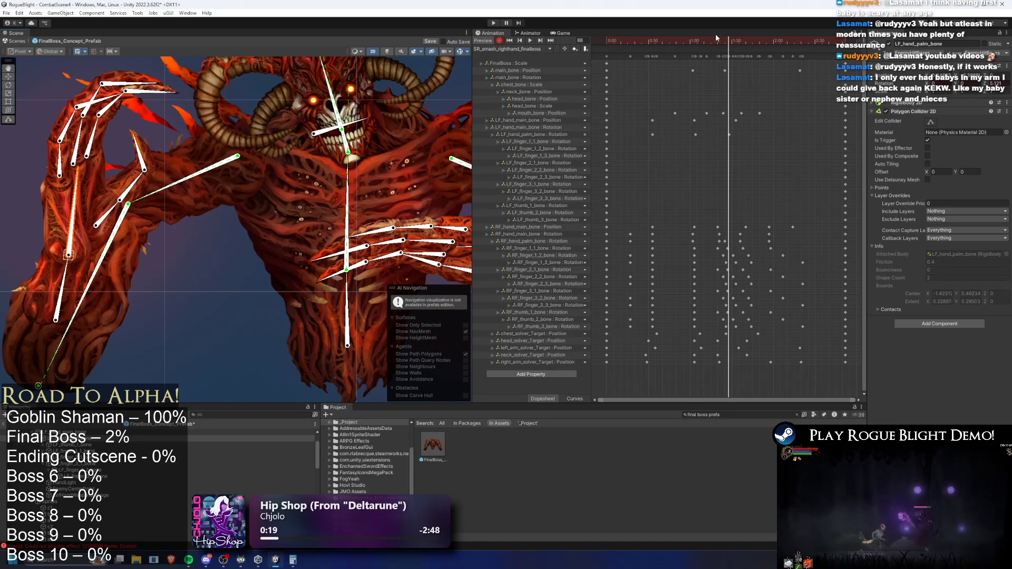
Preview the animation, return to frame 33, and switch to the SR_smash_lefthand_finalboss clip
key("space")
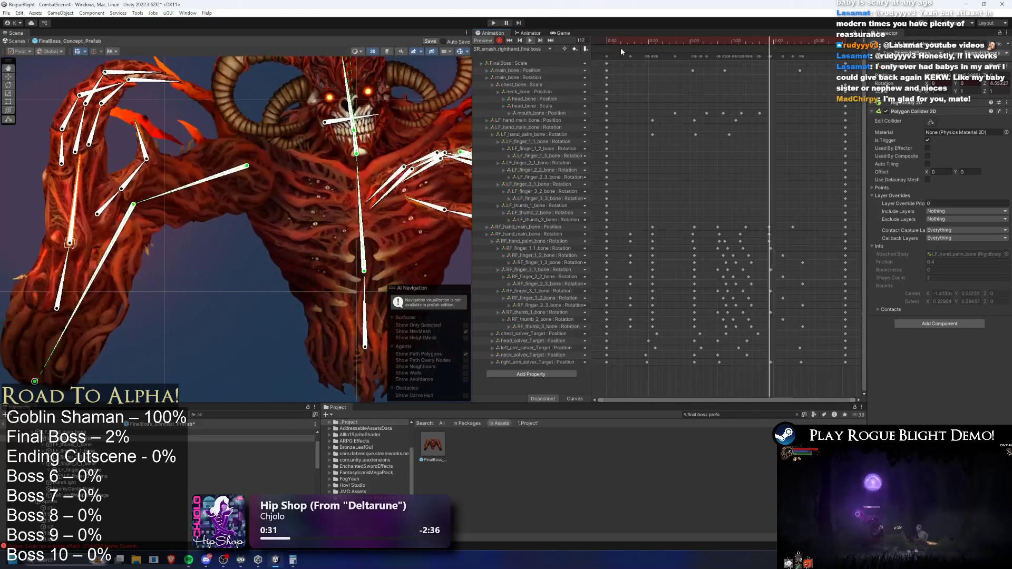
left_click(637, 41)
left_click_drag(638, 41, 650, 47)
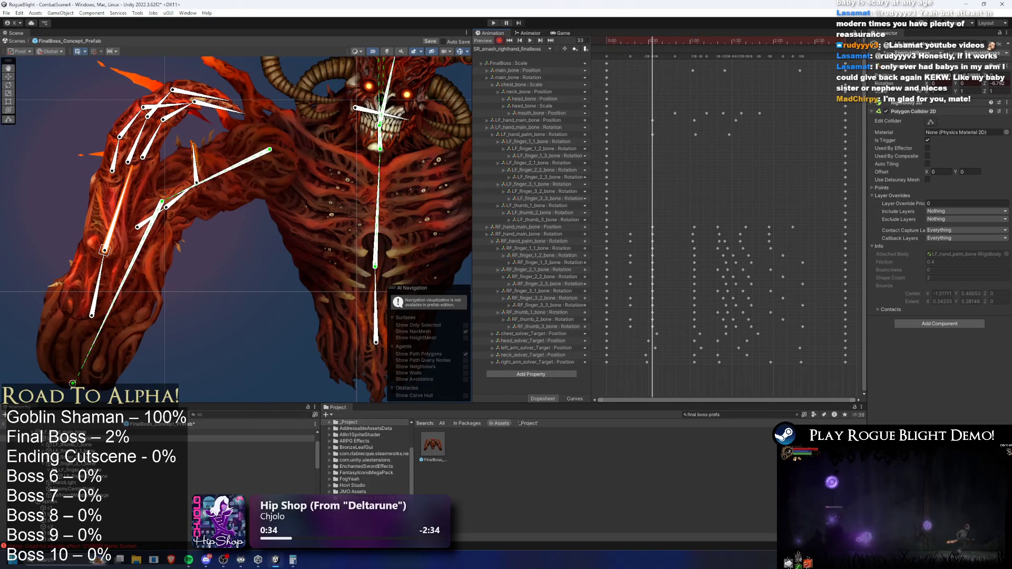
scroll(125, 112, "up", 5)
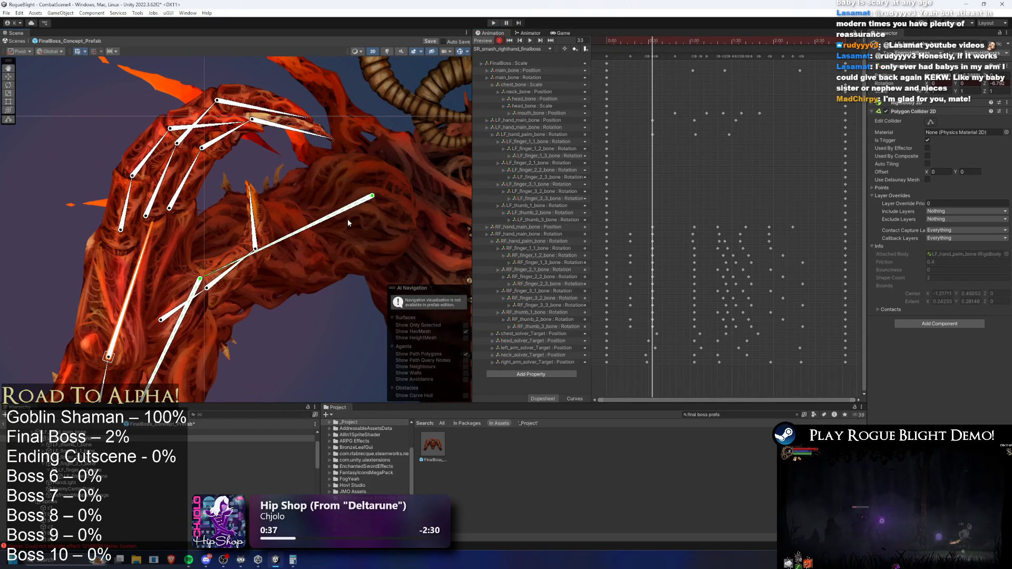
left_click(512, 49)
left_click(522, 83)
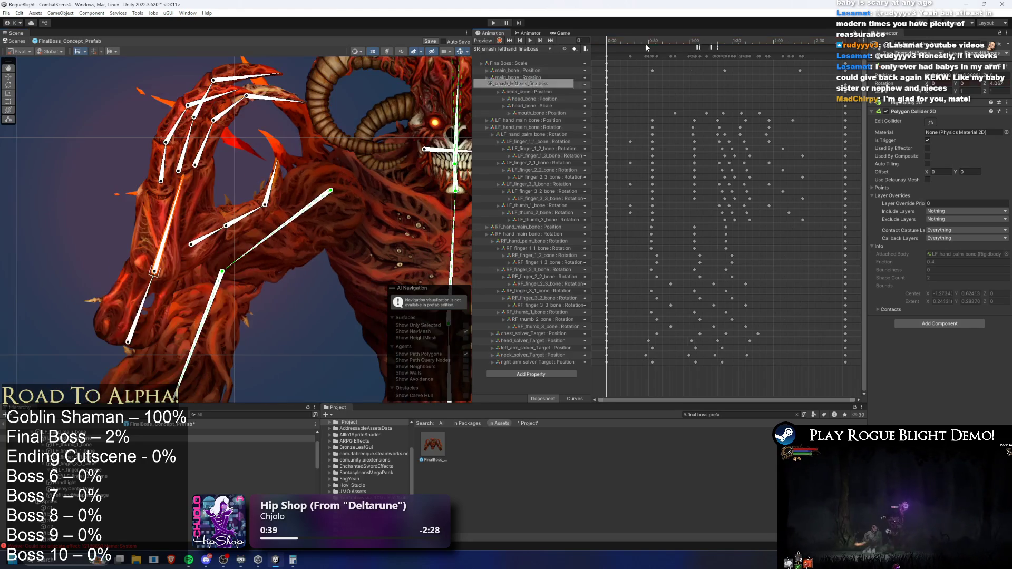
Switch back to SR_smash_righthand_finalboss at frame 33 with the hand framed in view
mouse_move(652, 41)
left_mouse_down()
mouse_move(625, 42)
mouse_move(743, 43)
mouse_move(726, 42)
left_mouse_up()
left_click(499, 49)
left_click(527, 92)
left_click_drag(648, 41, 653, 46)
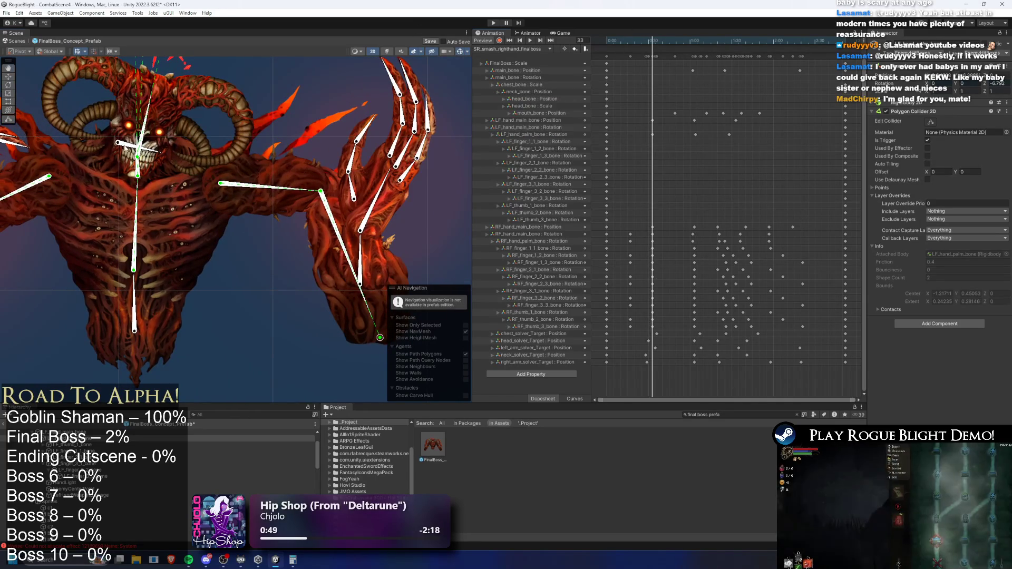
key("f")
scroll(279, 233, "up", 2)
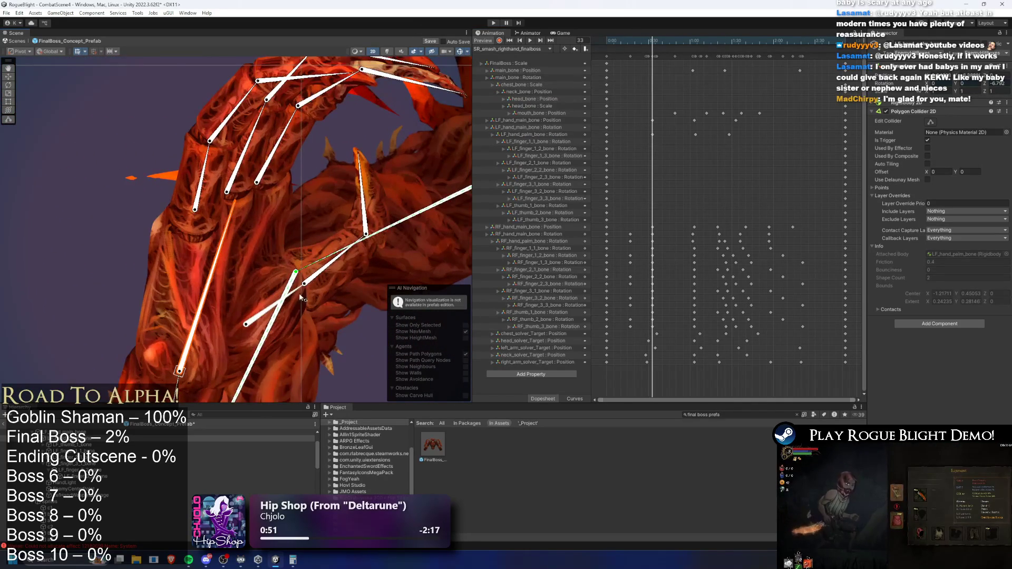
Bend a left-hand finger bone to about 62 degrees, then select its fingertip bone
left_click(276, 293)
mouse_move(338, 245)
left_mouse_down()
mouse_move(334, 232)
mouse_move(375, 187)
mouse_move(360, 219)
mouse_move(346, 234)
mouse_move(340, 227)
left_mouse_up()
mouse_move(312, 169)
left_mouse_down()
mouse_move(321, 171)
mouse_move(332, 234)
left_mouse_up()
scroll(263, 201, "up", 2)
left_click(316, 173)
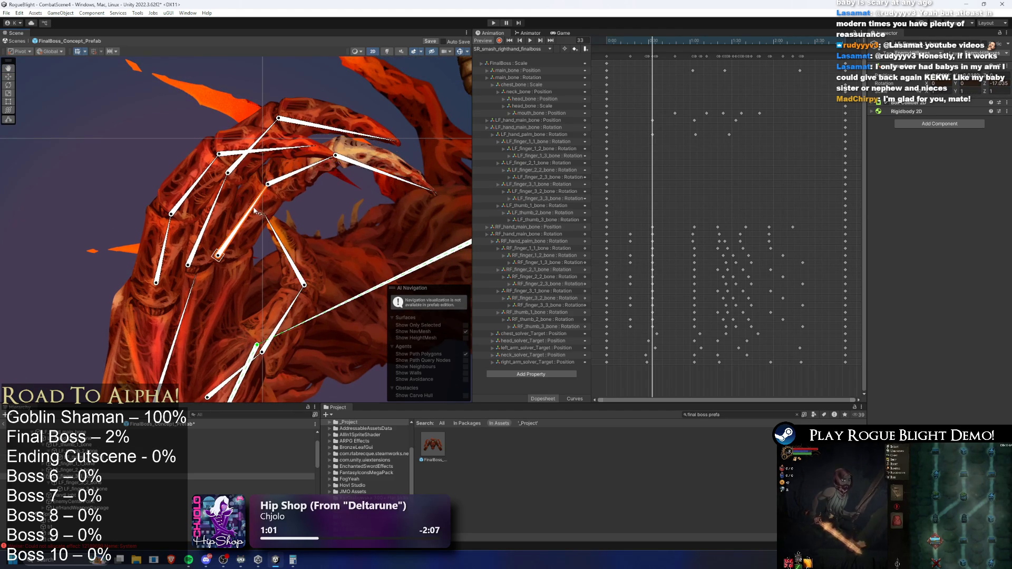
Rotate the fingertip, upper and lower-left finger bones of the left hand at frame 33
left_click_drag(316, 173, 362, 193)
mouse_move(232, 216)
left_mouse_down()
mouse_move(254, 175)
mouse_move(266, 177)
mouse_move(237, 178)
left_mouse_up()
left_click_drag(168, 237, 178, 232)
mouse_move(280, 169)
left_mouse_down()
mouse_move(382, 221)
mouse_move(369, 226)
left_mouse_up()
left_click_drag(321, 159, 325, 165)
left_click(259, 213)
left_click_drag(259, 213, 244, 205)
left_click(177, 232)
left_click_drag(177, 232, 178, 228)
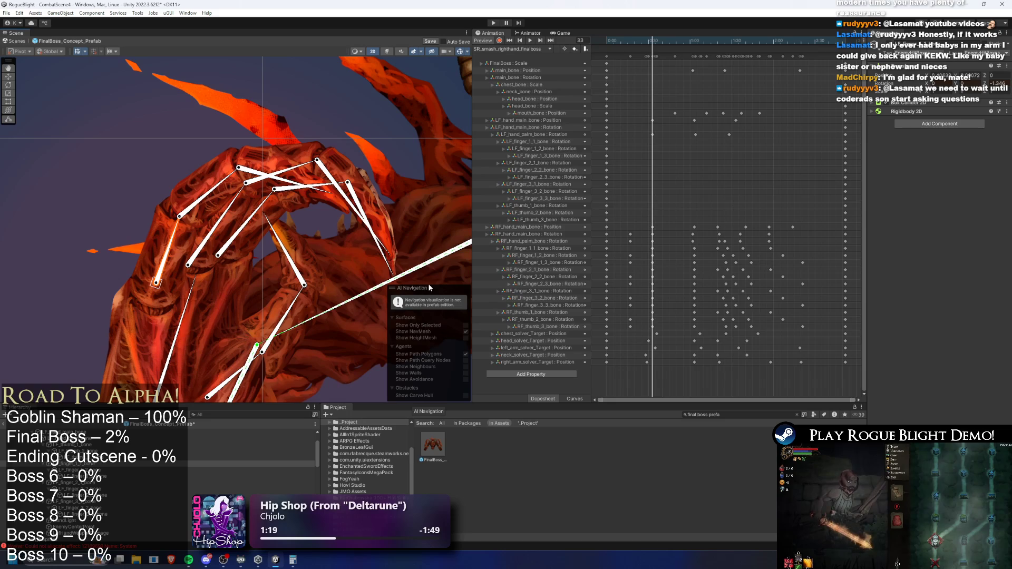
Rotate the lower hand bone and remaining finger bones to finish the curled grip
left_click_drag(316, 226, 299, 213)
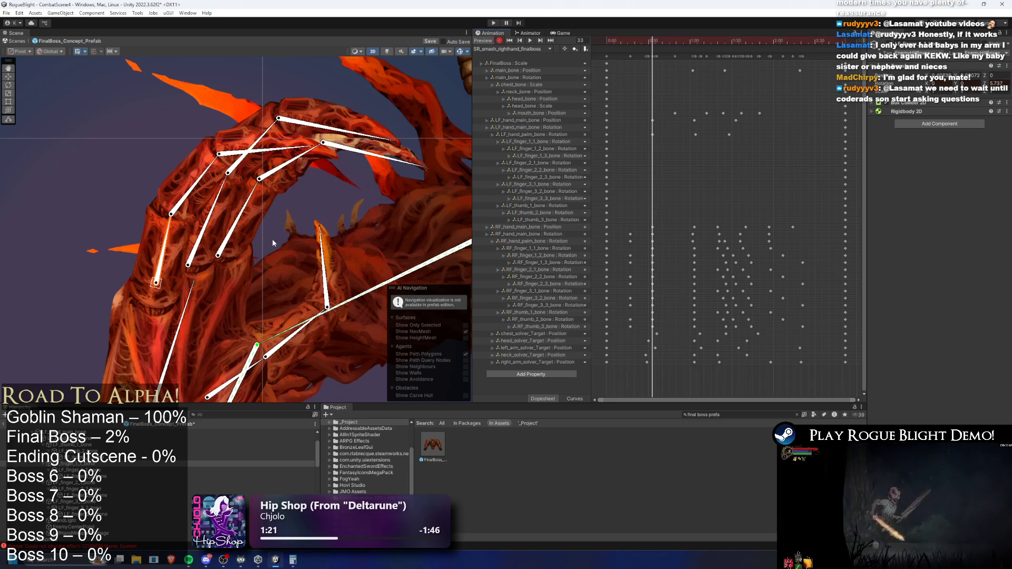
left_click(257, 366)
mouse_move(257, 365)
left_mouse_down()
mouse_move(314, 315)
mouse_move(271, 189)
left_mouse_up()
left_click_drag(346, 195, 386, 209)
left_click_drag(253, 147, 345, 172)
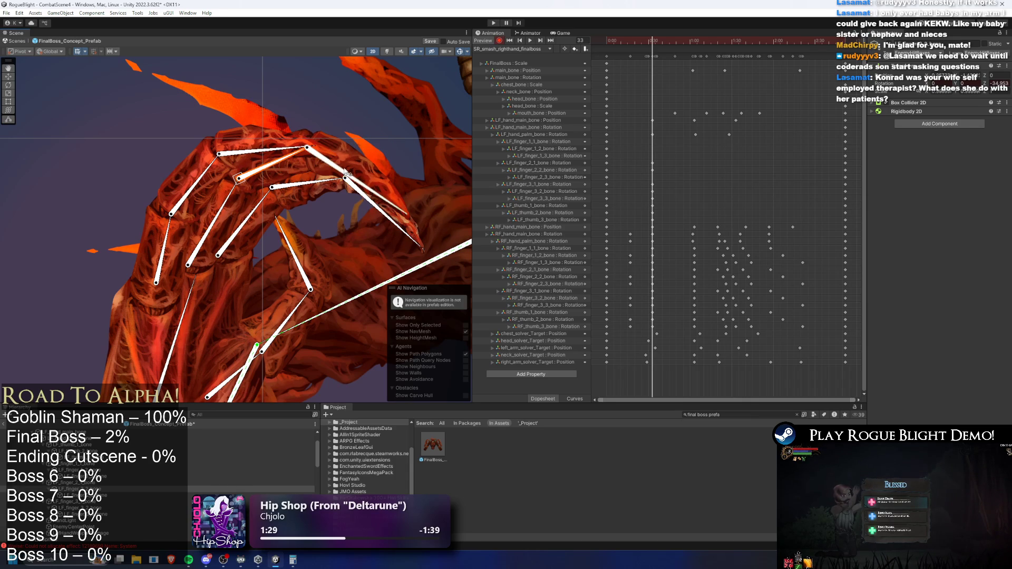
left_click(174, 231)
left_click_drag(174, 231, 177, 232)
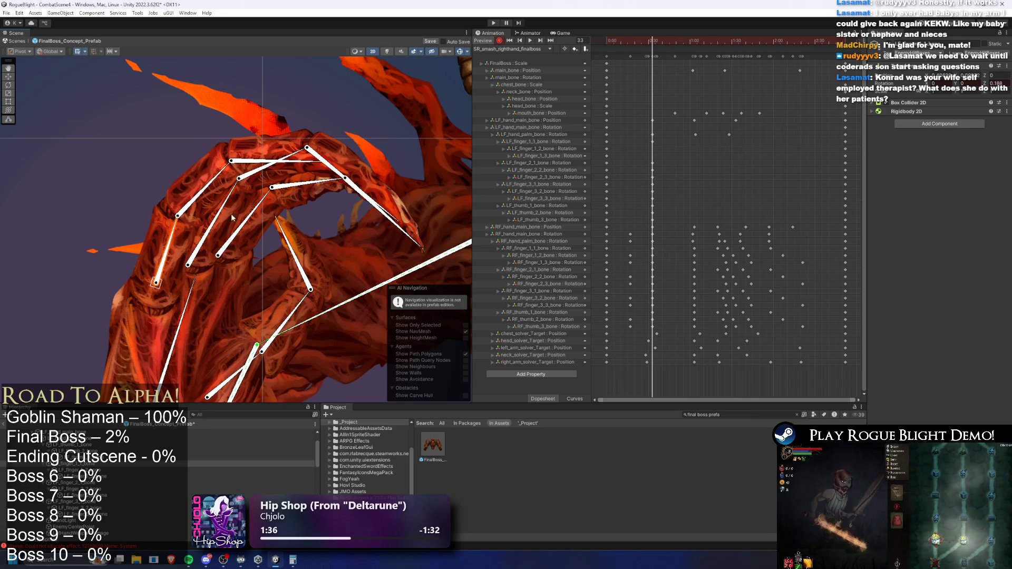
mouse_move(240, 163)
left_mouse_down()
mouse_move(308, 179)
mouse_move(292, 190)
mouse_move(293, 168)
left_mouse_up()
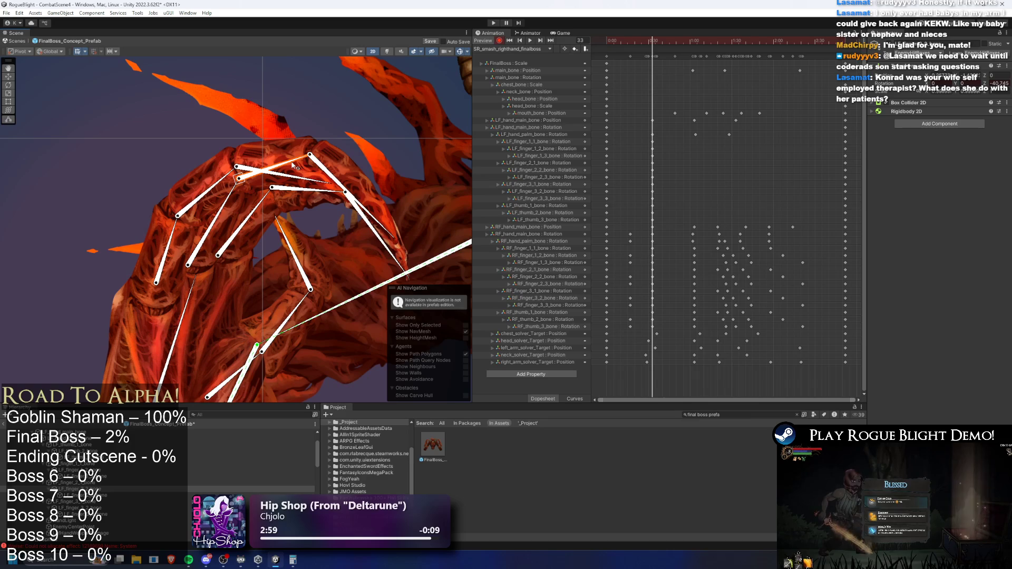
At frame 63, rotate left-hand finger bones to about 65 and -50 degrees
mouse_move(251, 323)
left_mouse_down()
mouse_move(253, 369)
mouse_move(270, 196)
mouse_move(285, 247)
mouse_move(298, 112)
mouse_move(305, 121)
left_mouse_up()
left_click_drag(669, 41, 694, 39)
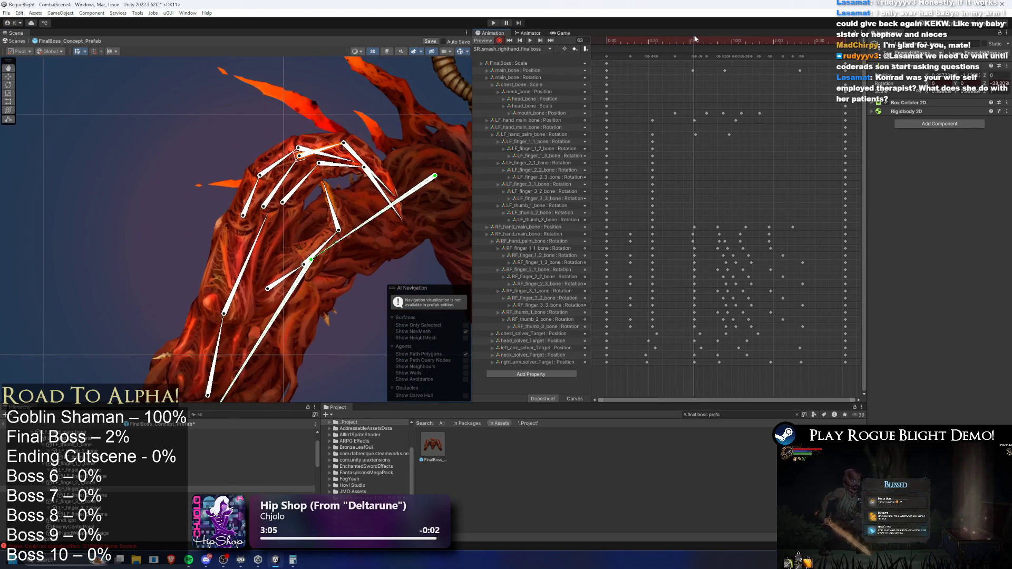
scroll(282, 269, "up", 3)
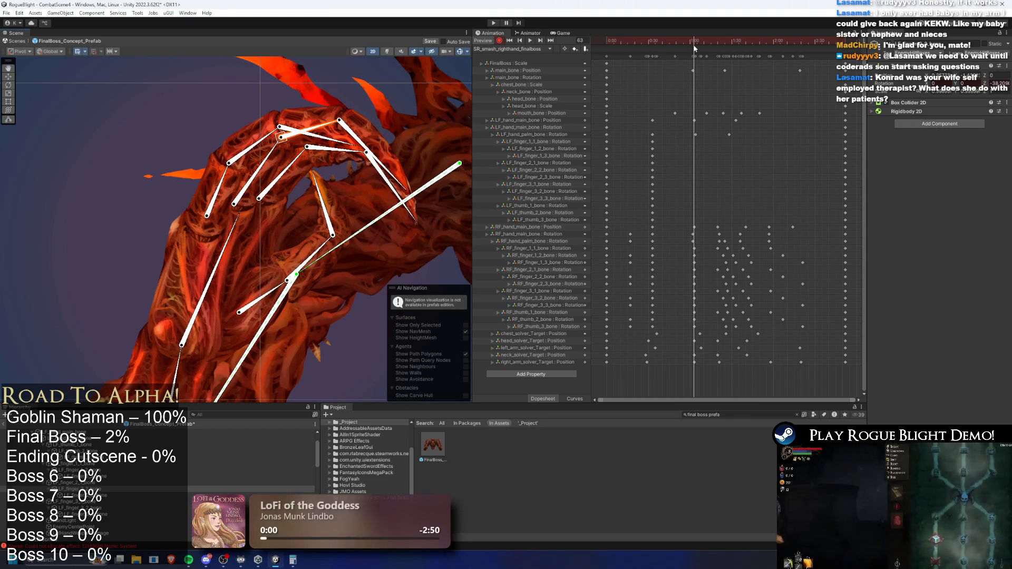
left_click(277, 287)
left_click_drag(319, 200, 288, 179)
left_click_drag(388, 193, 406, 232)
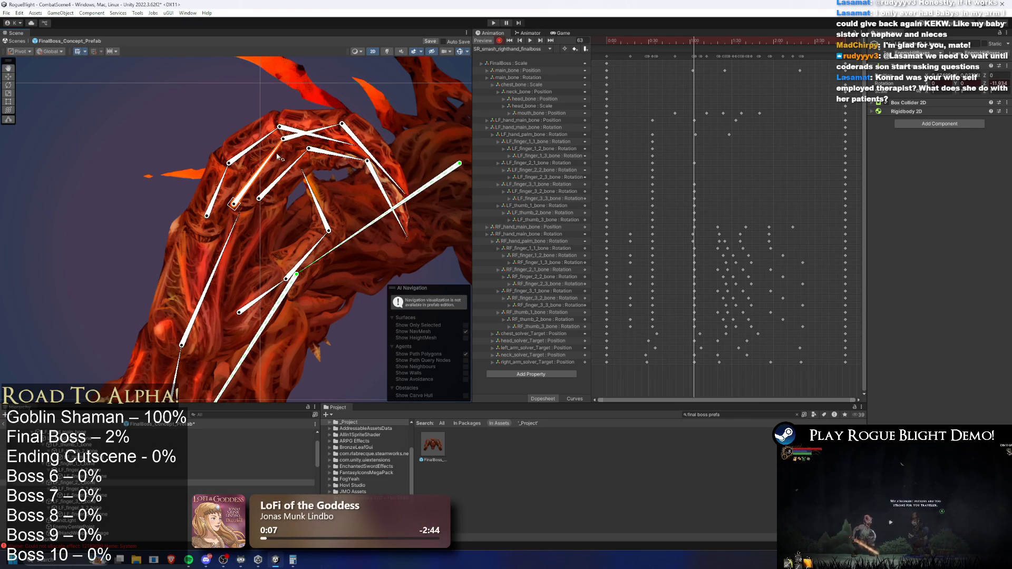
left_click(341, 126)
left_click(228, 179)
left_click_drag(231, 165, 260, 152)
left_click(325, 149)
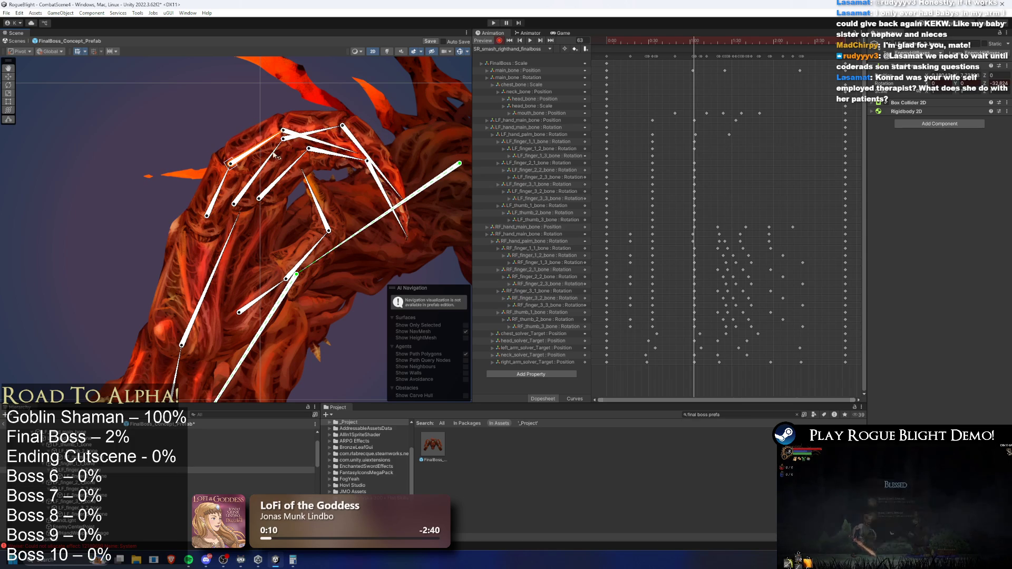
At frame 68, curl the left-hand finger bones and bend the middle finger chain further
left_click(696, 40)
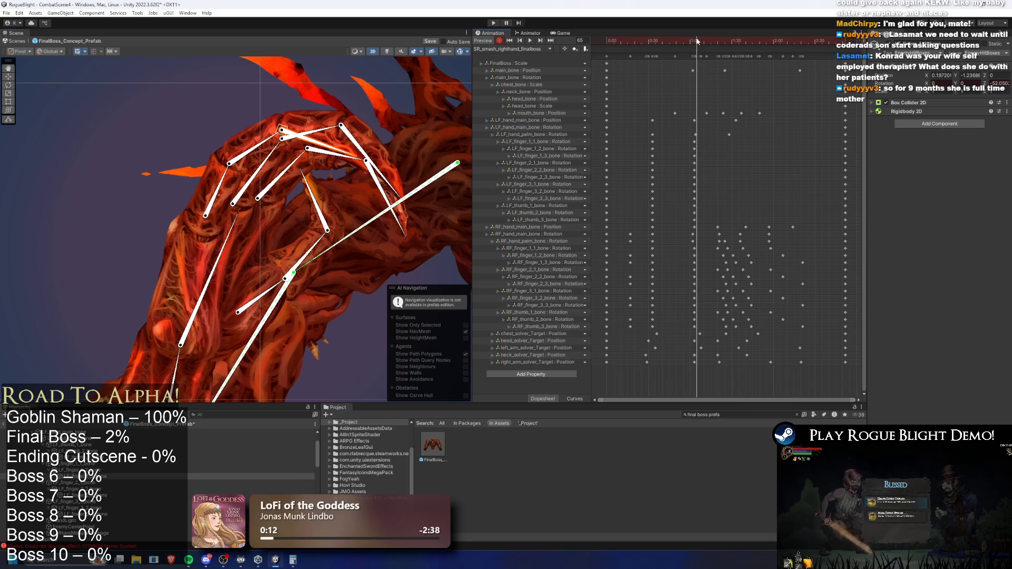
left_click_drag(698, 41, 737, 49)
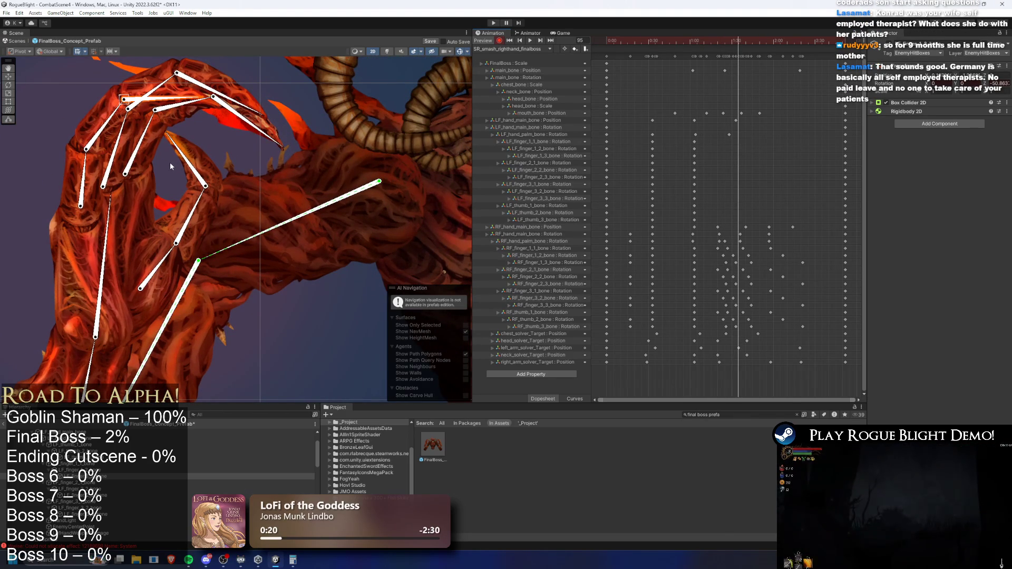
left_click_drag(111, 161, 136, 178)
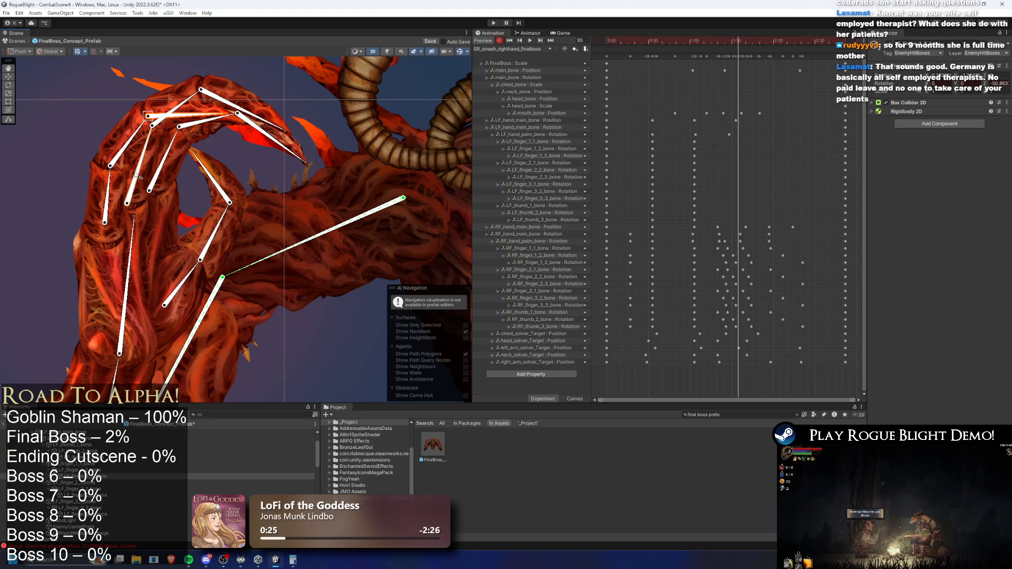
scroll(113, 194, "up", 2)
mouse_move(113, 194)
left_mouse_down()
mouse_move(125, 246)
mouse_move(137, 185)
mouse_move(167, 128)
mouse_move(187, 122)
mouse_move(189, 147)
mouse_move(226, 121)
left_mouse_up()
mouse_move(185, 206)
left_mouse_down()
mouse_move(234, 129)
mouse_move(295, 100)
left_mouse_up()
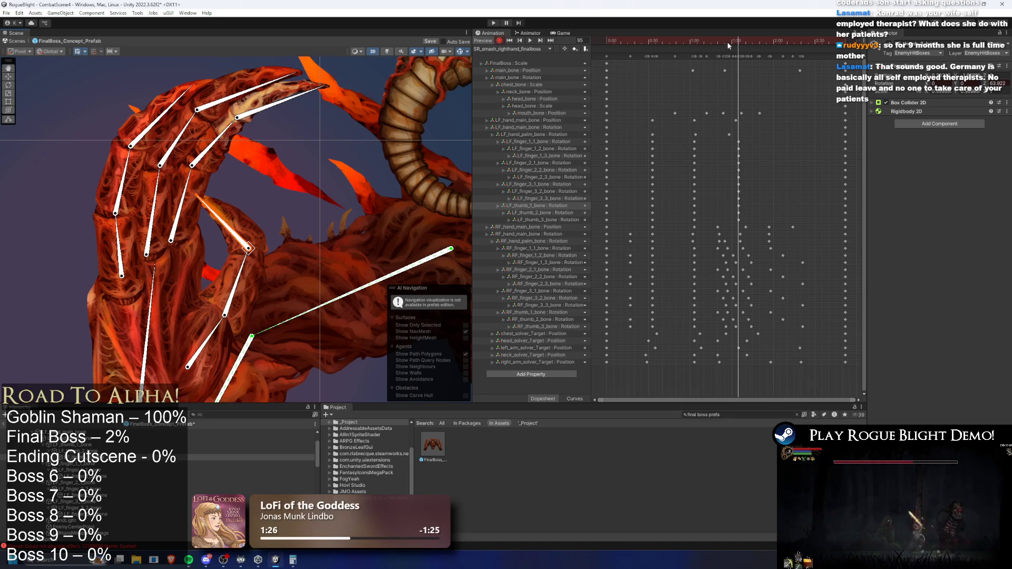
Play the SR_smash_righthand_finalboss preview, zoomed out to watch the fingers curl
key("space")
scroll(305, 182, "down", 2)
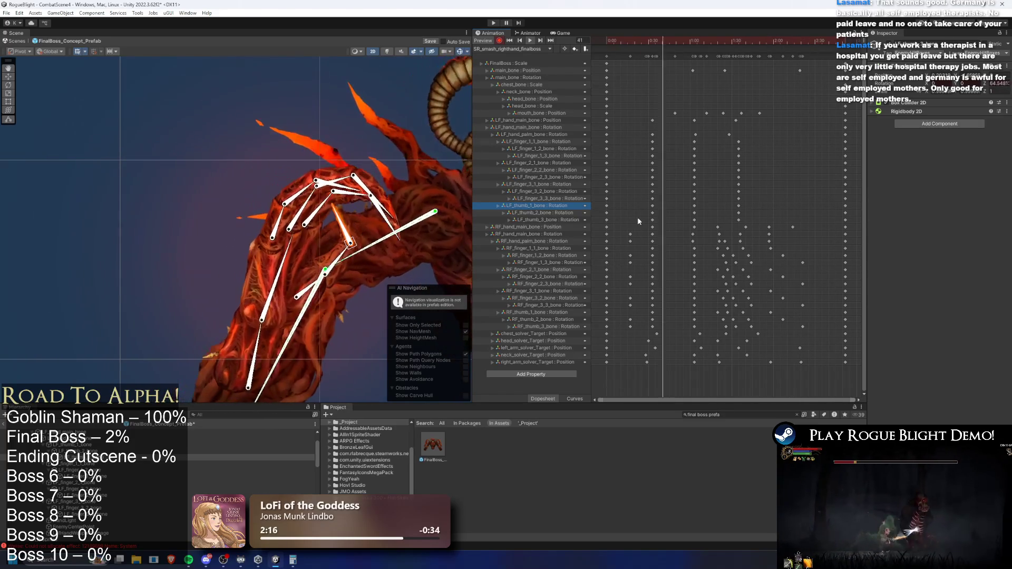
scroll(279, 188, "down", 2)
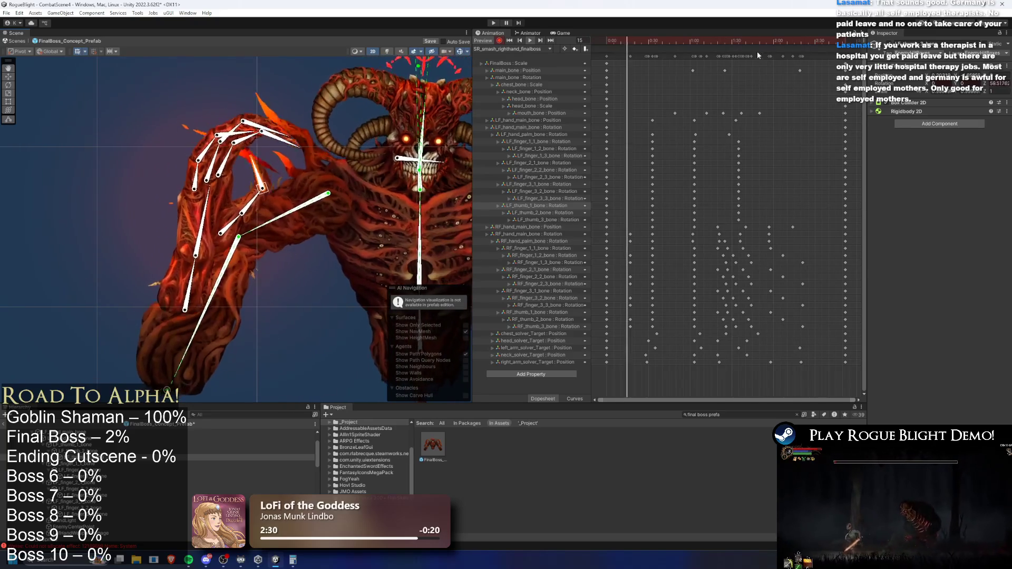
Raise and key the left_arm_solver_Target at frame 124, redoing one attempt
left_click(760, 37)
mouse_move(760, 37)
left_mouse_down()
mouse_move(791, 40)
mouse_move(779, 40)
left_mouse_up()
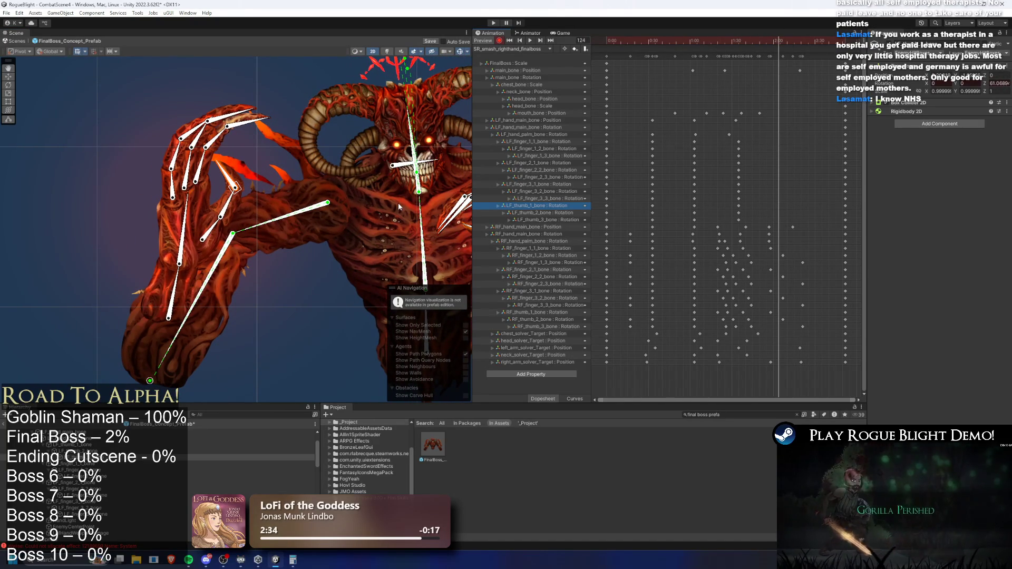
left_click_drag(150, 381, 145, 366)
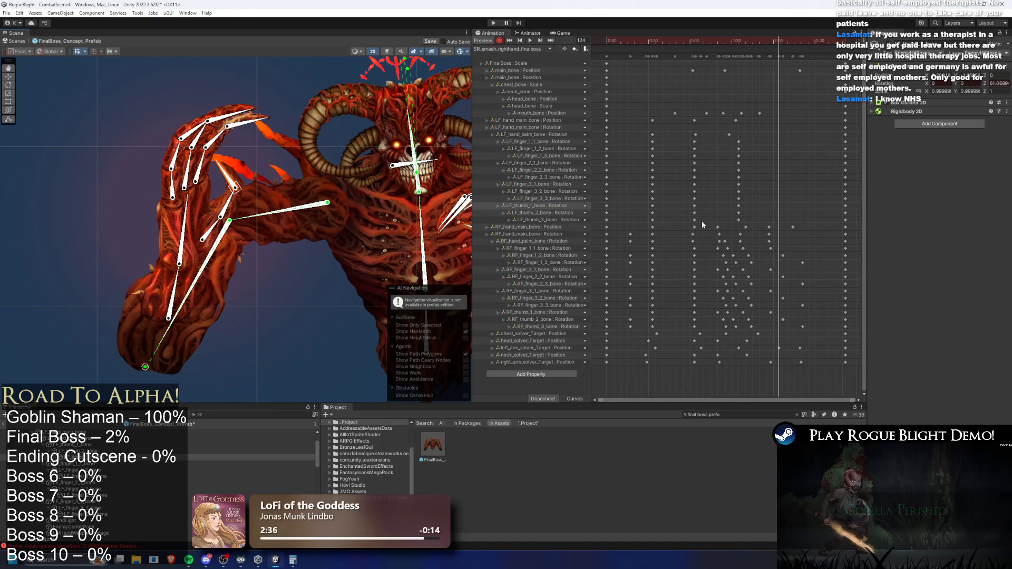
key("ctrl+z")
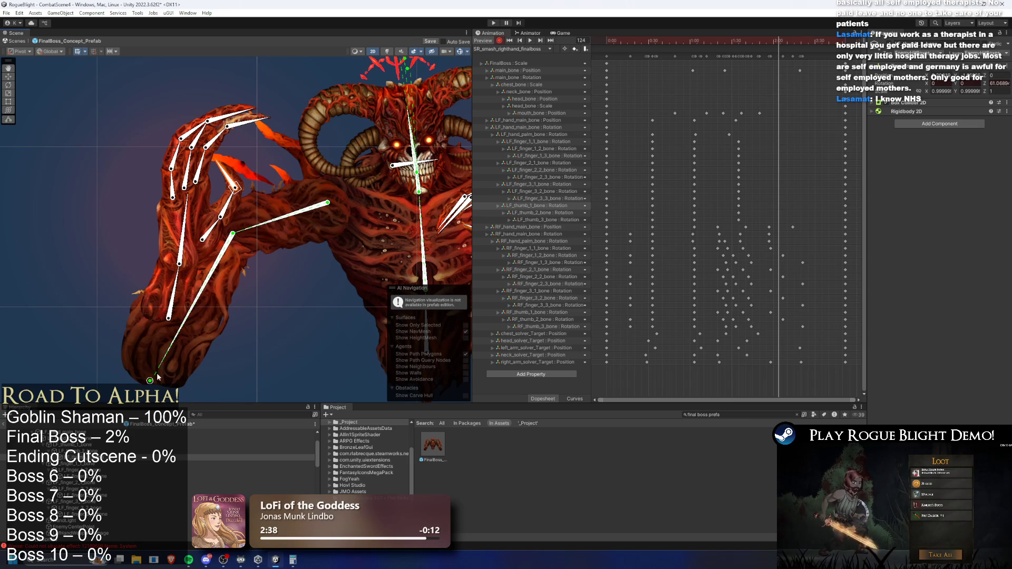
left_click_drag(150, 380, 150, 373)
Pull the left arm's IK target up and left at frame 142, then play the clip
left_click(793, 40)
left_click(795, 349)
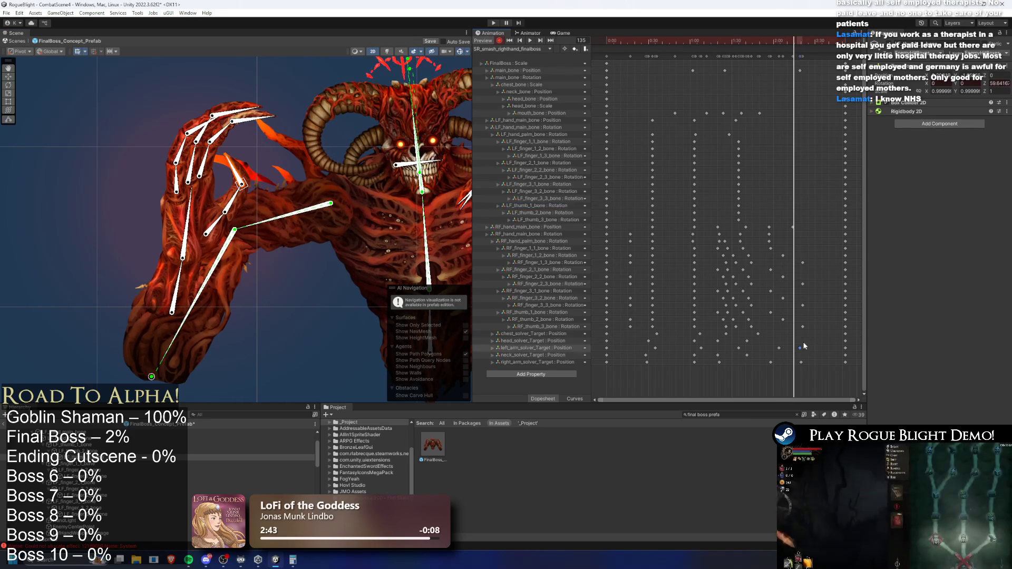
left_click(802, 40)
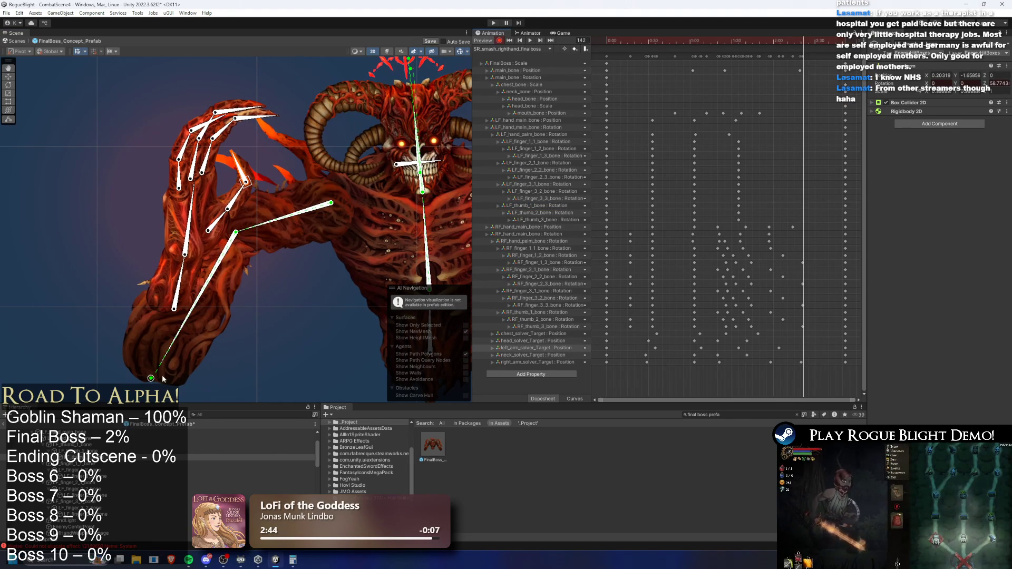
left_click_drag(156, 377, 153, 365)
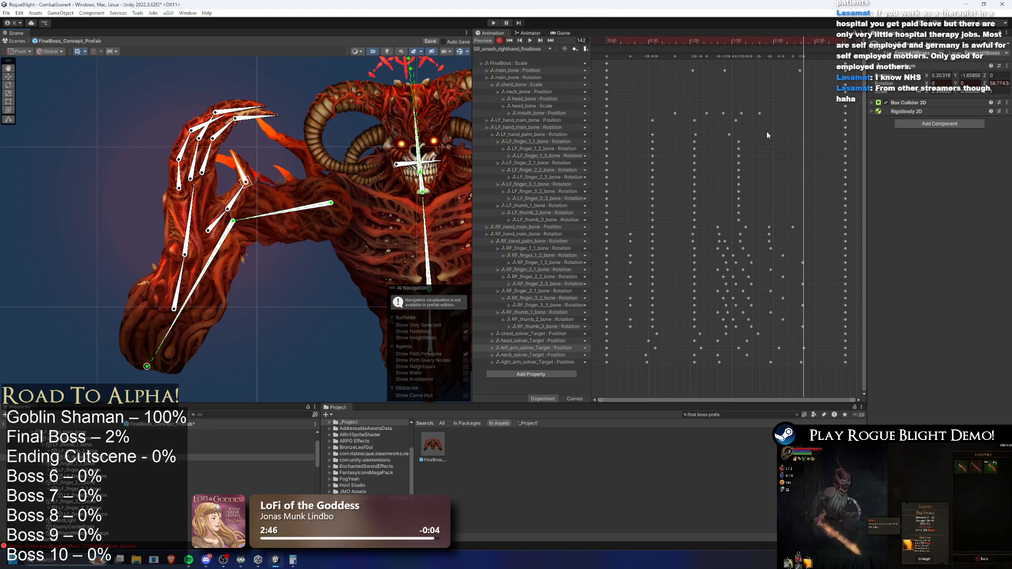
key("space")
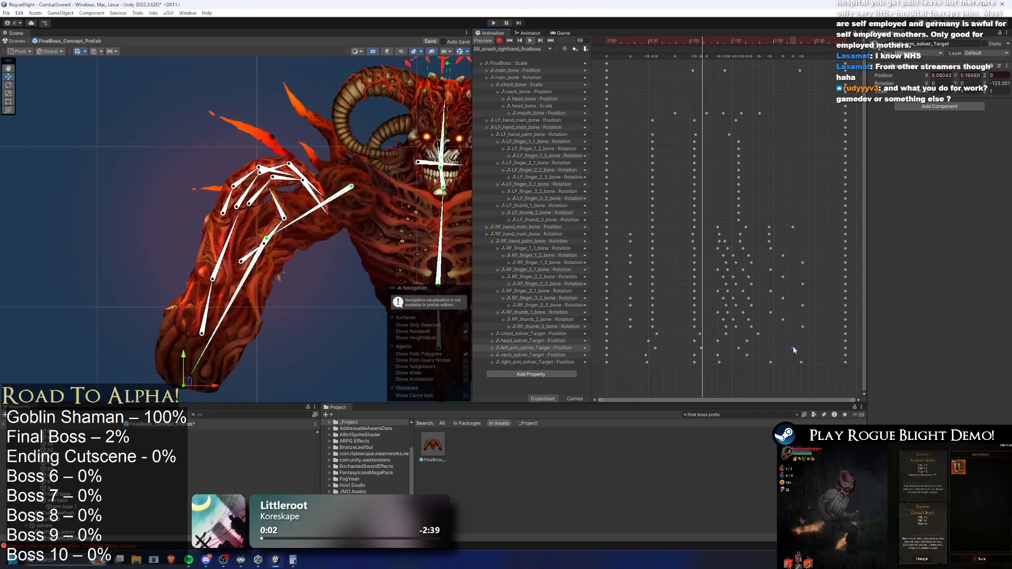
Select left_arm_solver_Target, stop playback on frame 134, then deselect it
left_click(793, 345)
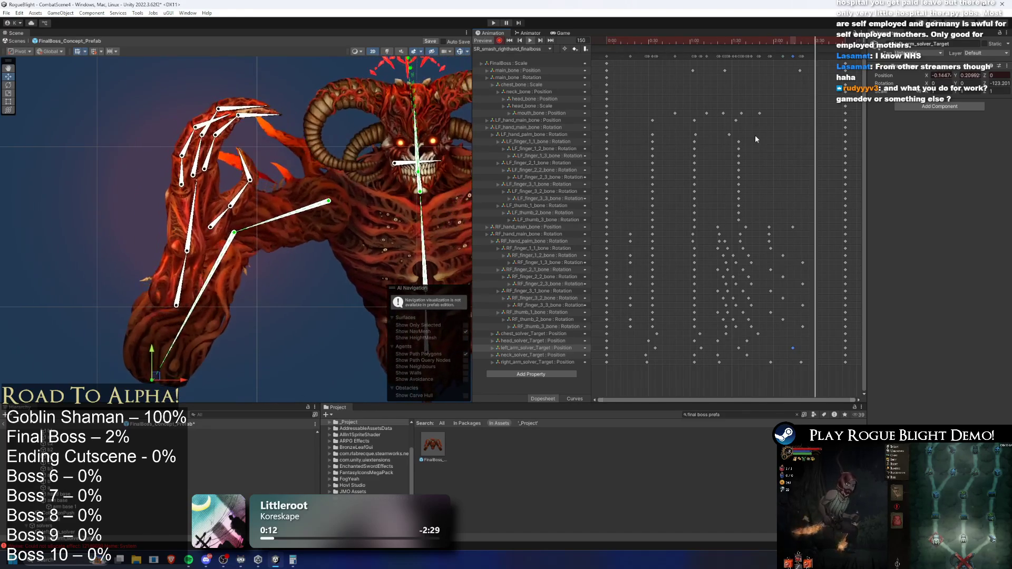
left_click(793, 40)
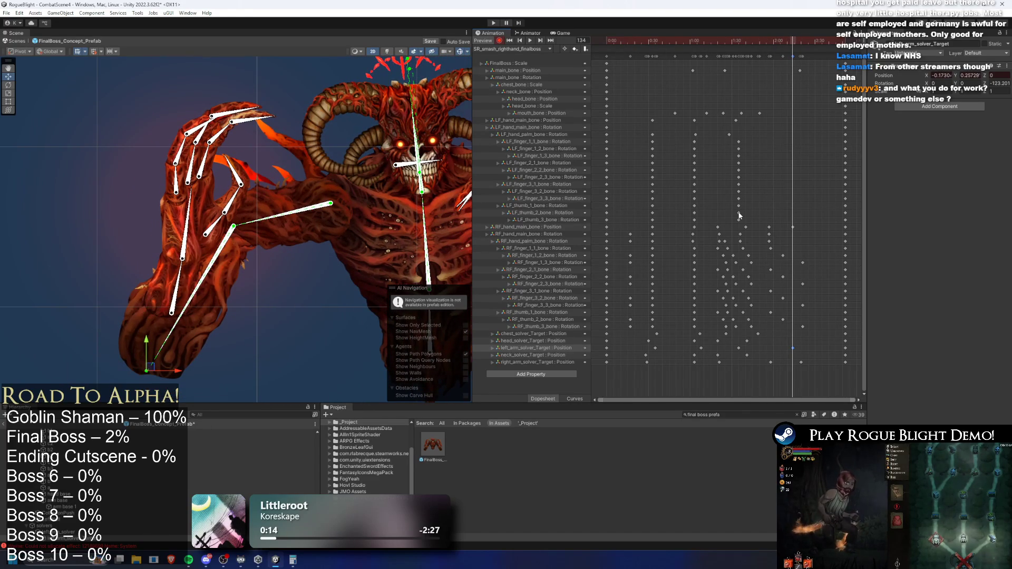
left_click(233, 350)
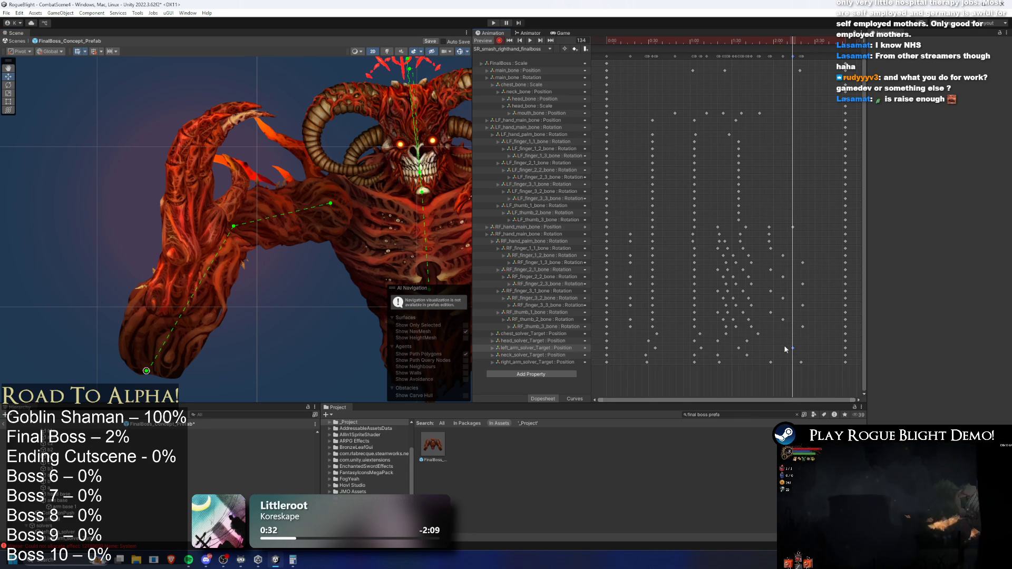
Shift the left arm's IK target up and left at frame 135
left_click_drag(751, 42, 795, 50)
left_click_drag(153, 391, 146, 387)
scroll(250, 298, "down", 3)
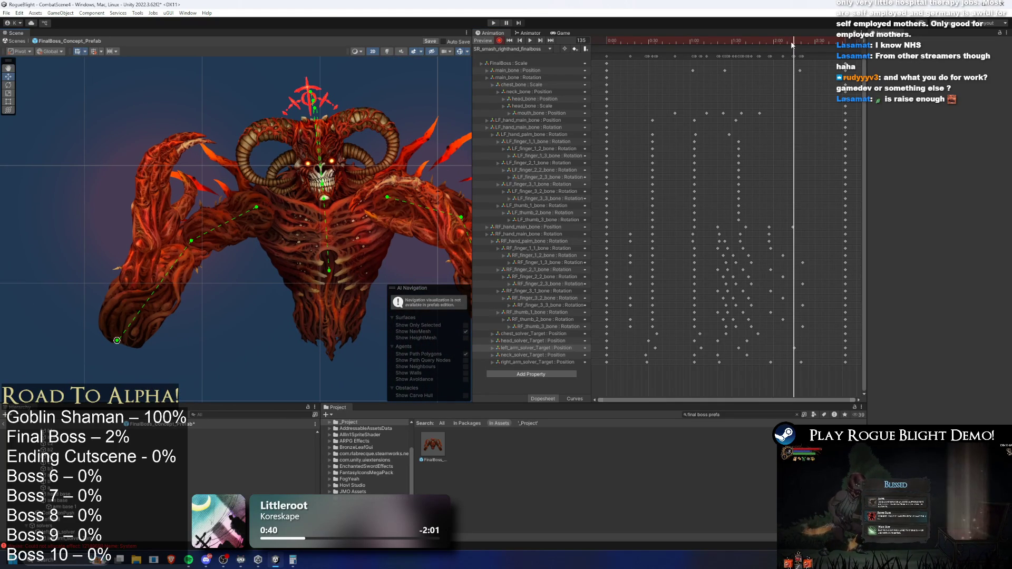
Play and scrub the smash clip between frames 103 and 155 to review the arm motion
mouse_move(792, 45)
left_mouse_down()
mouse_move(730, 47)
mouse_move(840, 49)
mouse_move(570, 66)
left_mouse_up()
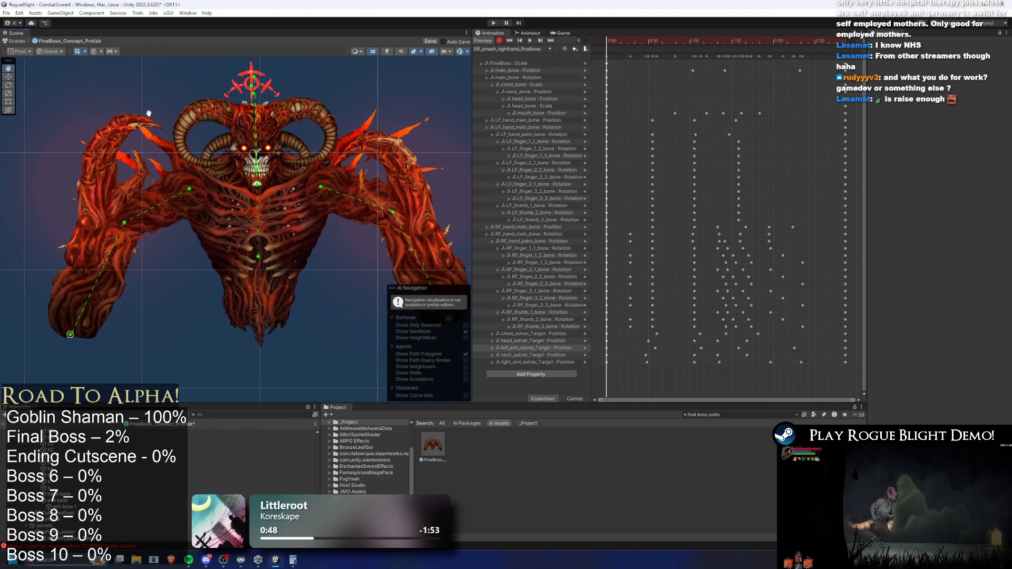
left_click(530, 41)
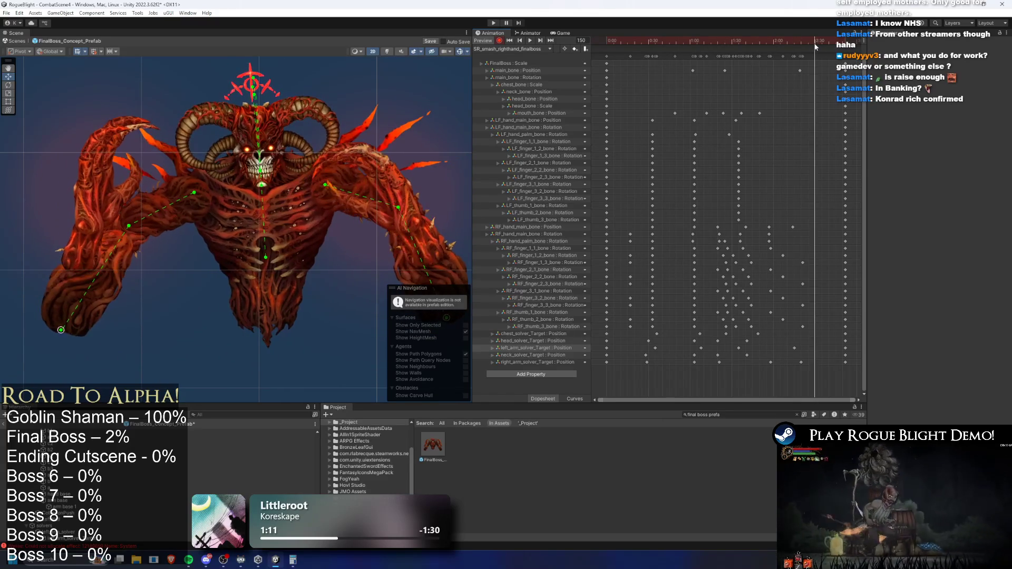
left_click_drag(816, 44, 787, 41)
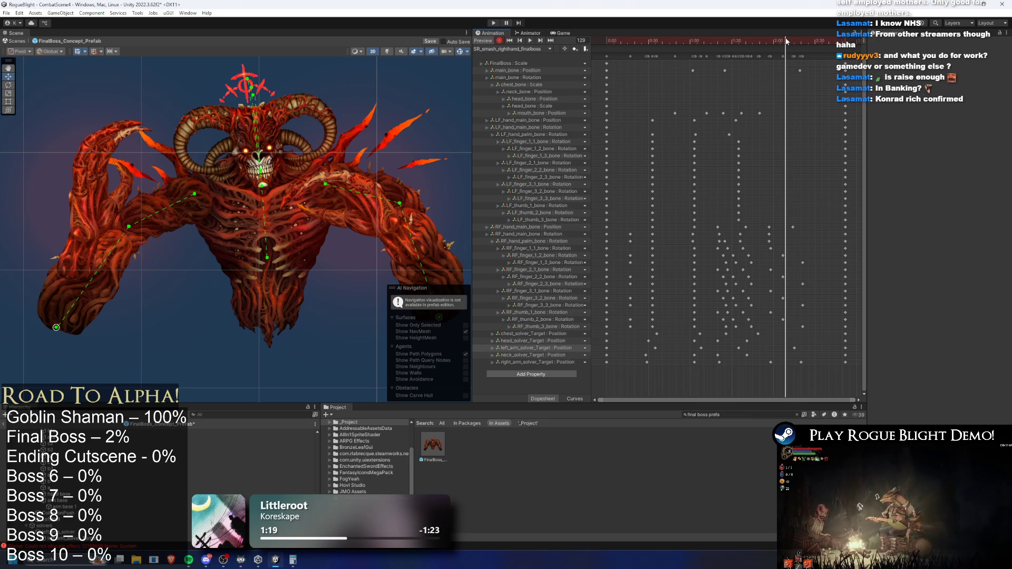
mouse_move(782, 47)
left_mouse_down()
mouse_move(841, 41)
mouse_move(758, 38)
mouse_move(796, 40)
left_mouse_up()
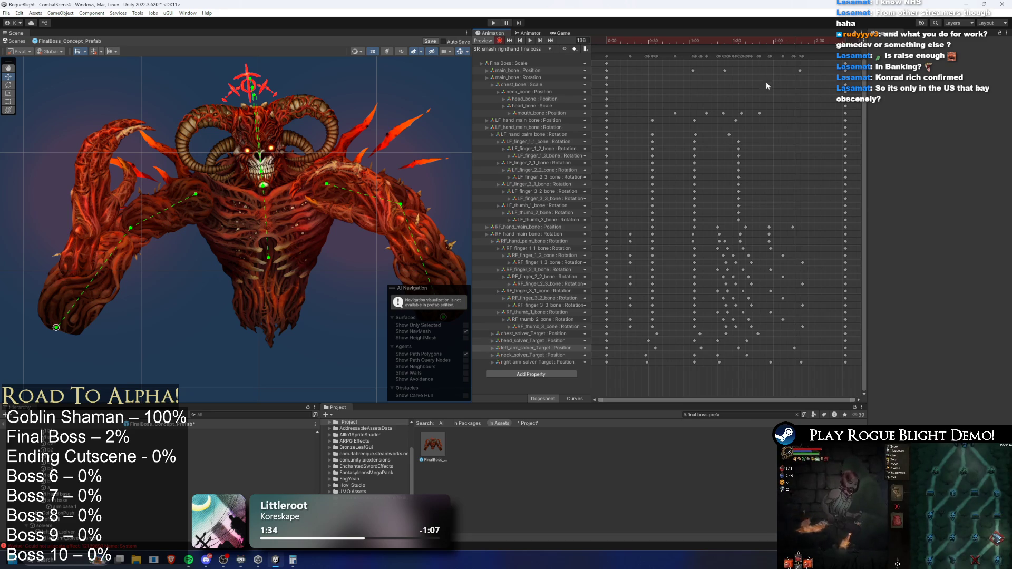
left_click(791, 42)
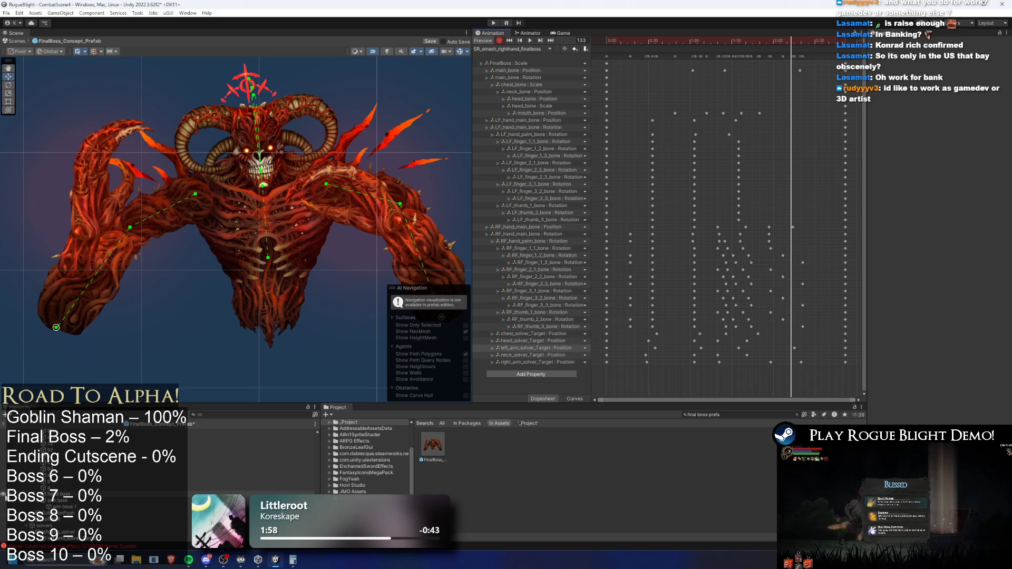
Scrub back to frame 120, then replay the right-hand smash clip from the start
mouse_move(806, 42)
left_mouse_down()
mouse_move(709, 53)
mouse_move(831, 77)
left_mouse_up()
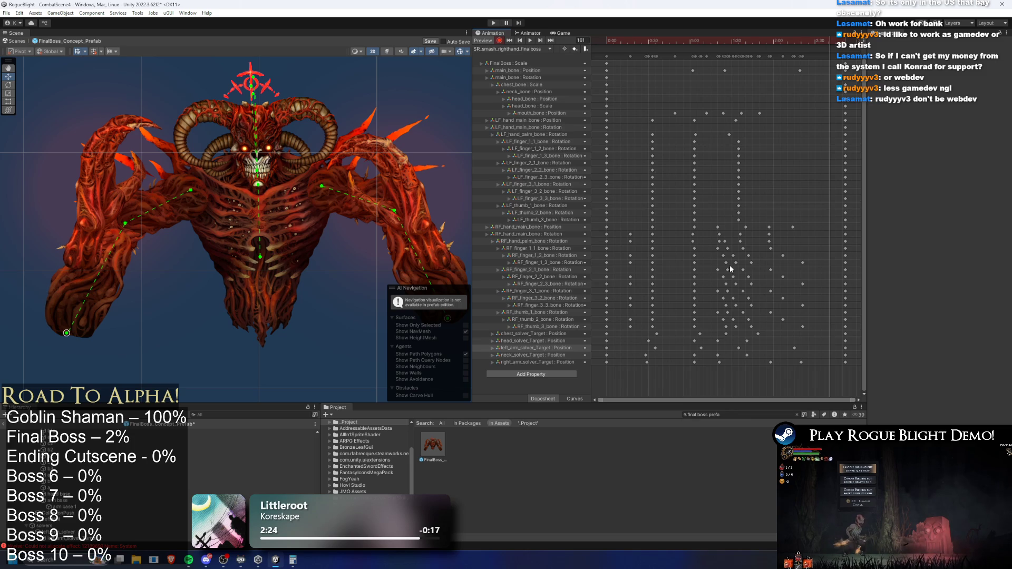
key("space")
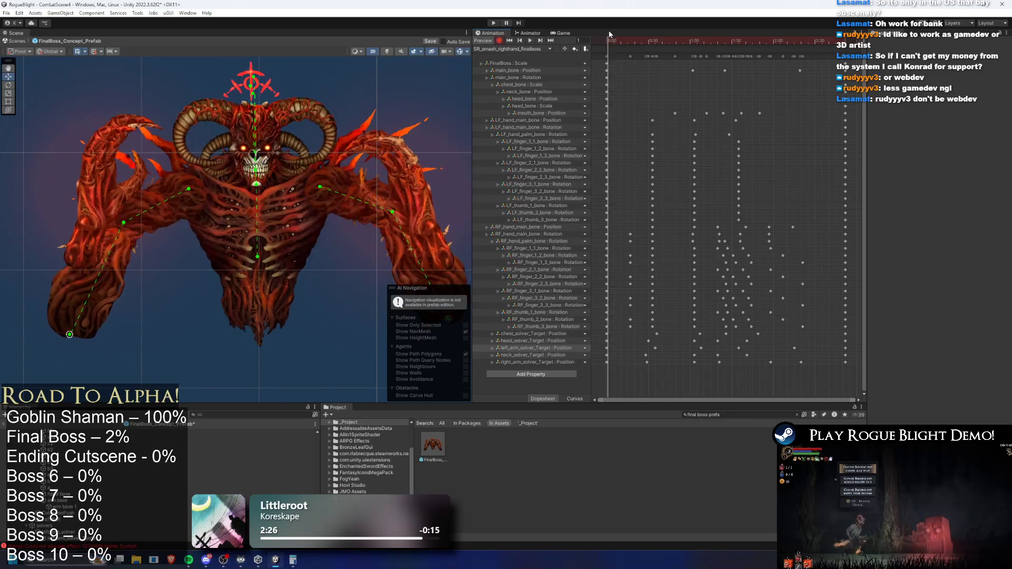
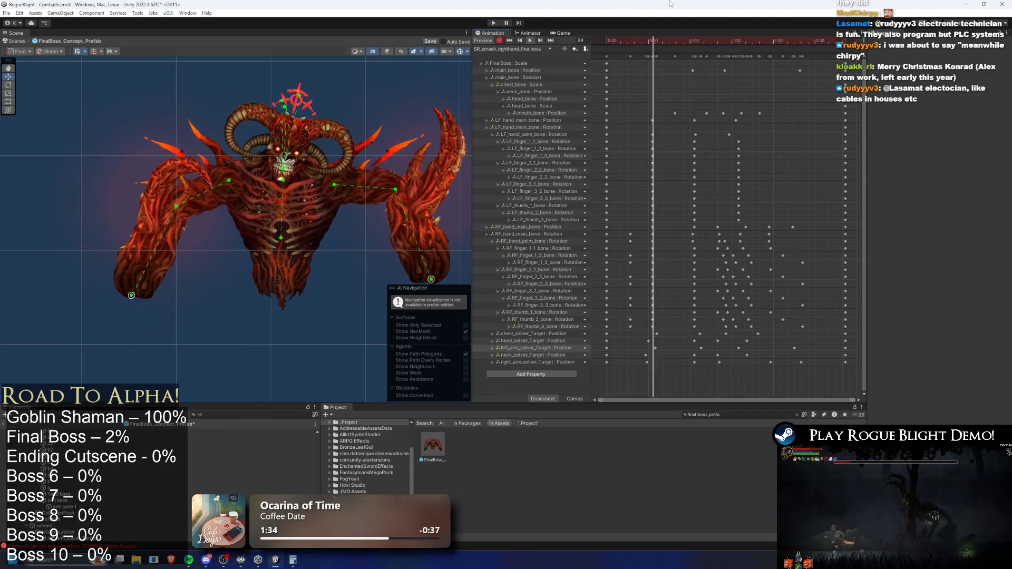
Select the left-hand finger and thumb keyframes and shift them later in the smash animation
left_click_drag(735, 43, 654, 44)
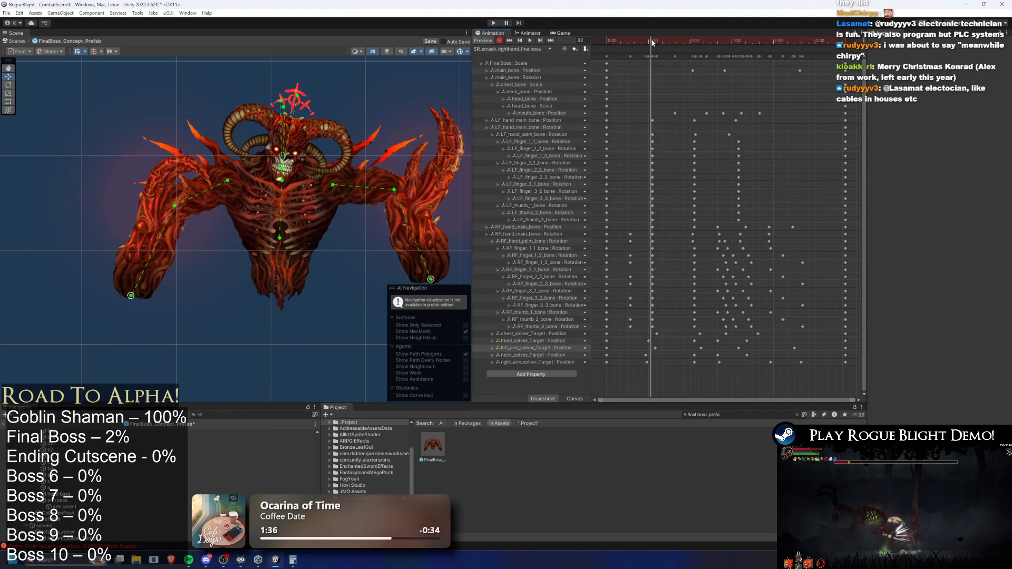
mouse_move(644, 145)
left_mouse_down()
mouse_move(763, 150)
mouse_move(757, 159)
left_mouse_up()
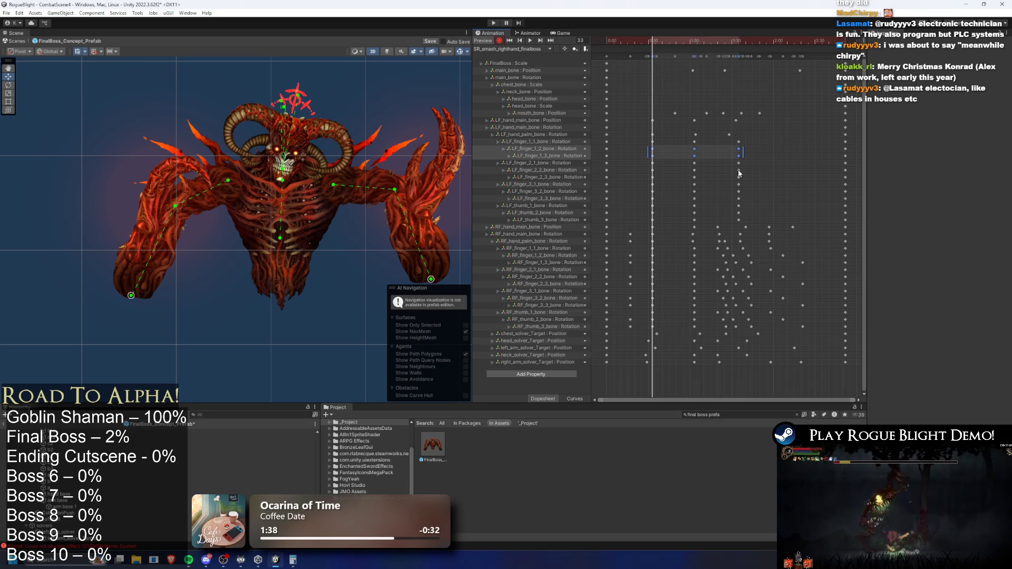
left_click_drag(644, 168, 771, 176)
left_click_drag(644, 196, 776, 204)
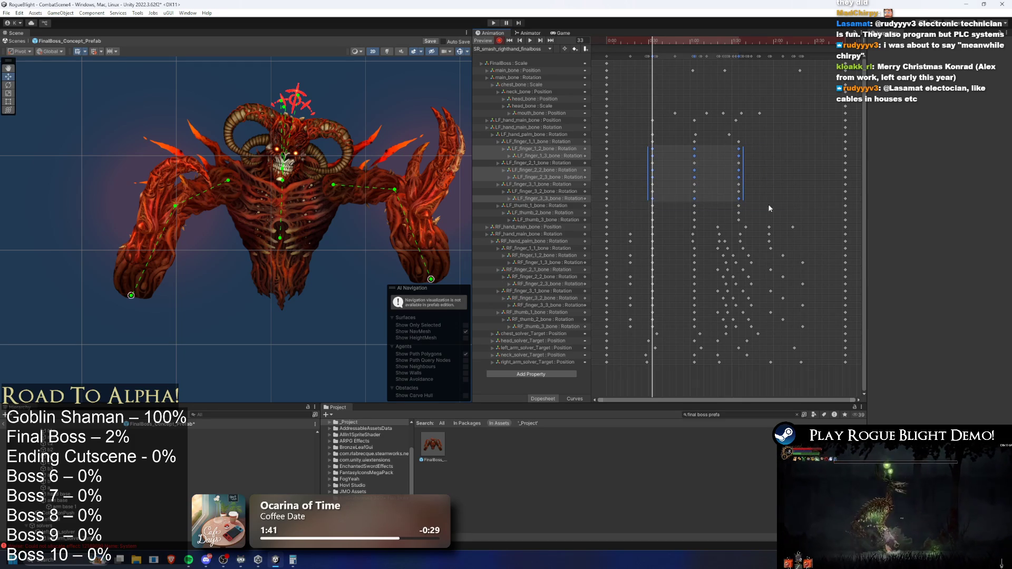
left_click_drag(644, 212, 770, 223)
left_click_drag(696, 213, 709, 211)
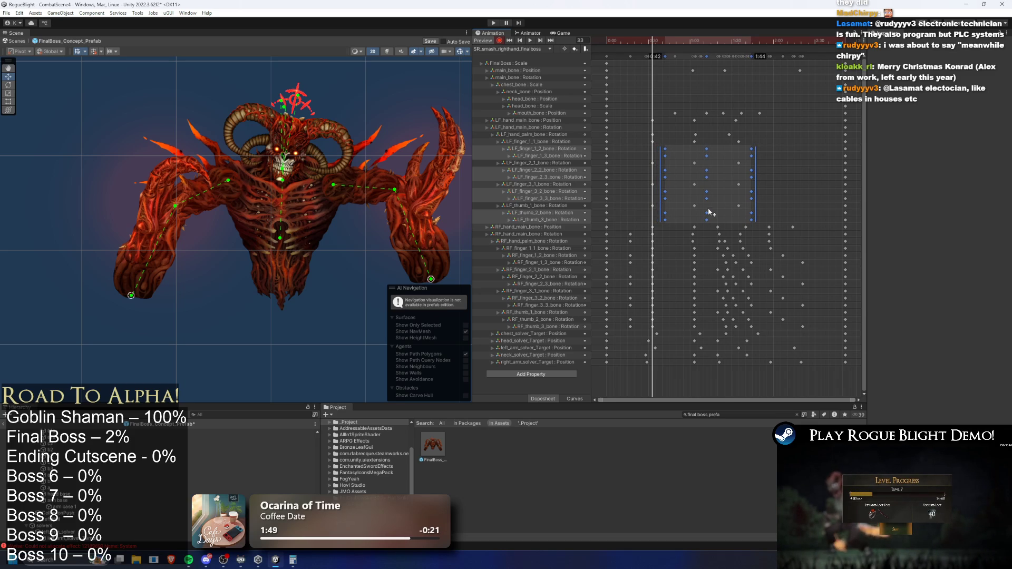
Reselect the LF finger and thumb_3 keys, shift them later, preview the timing, then start the game
left_click_drag(646, 153, 796, 157)
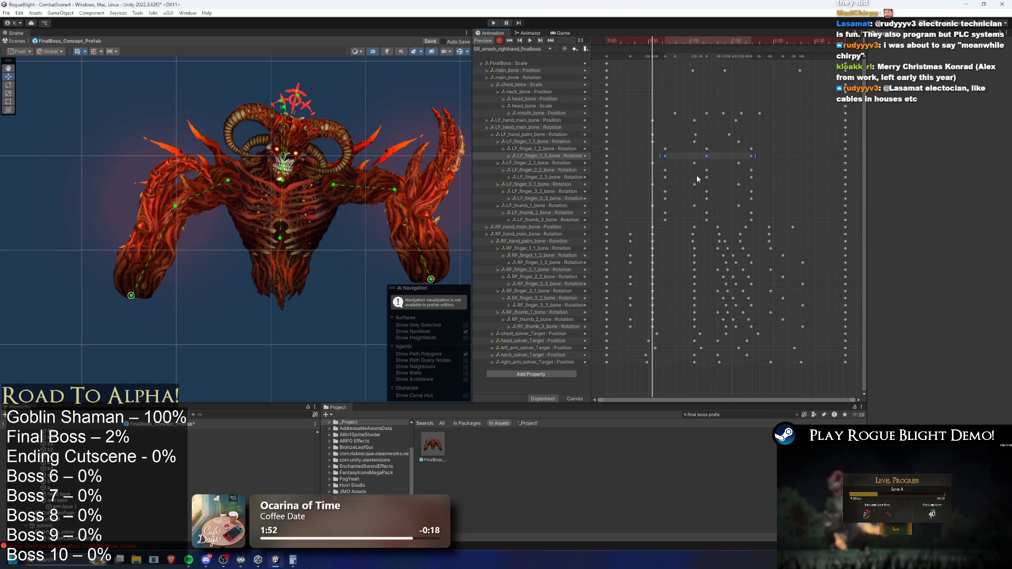
left_click_drag(659, 182, 759, 167)
mouse_move(653, 201)
left_mouse_down()
mouse_move(796, 196)
mouse_move(777, 210)
left_mouse_up()
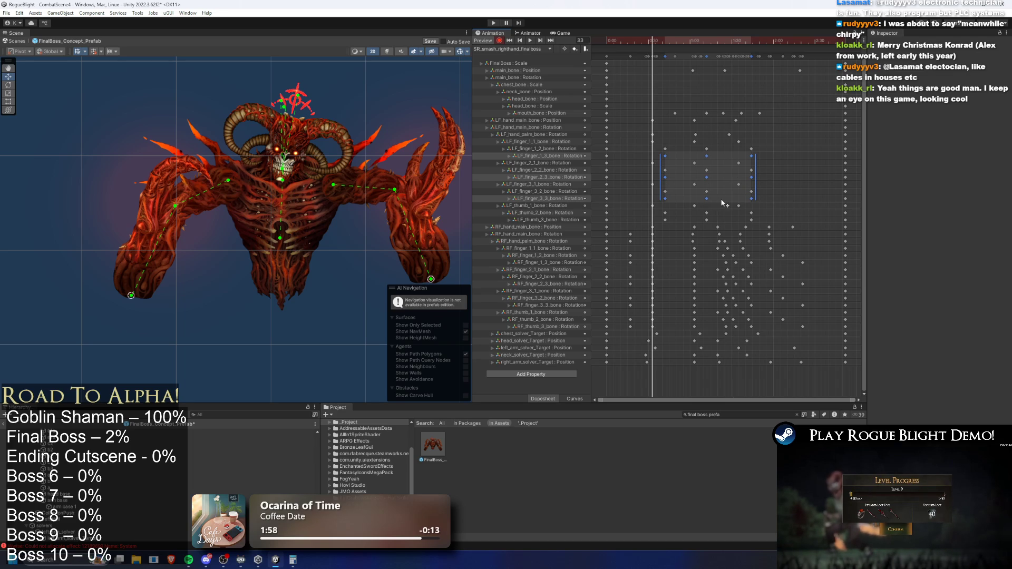
left_click_drag(648, 216, 787, 220)
left_click(622, 41)
key("space")
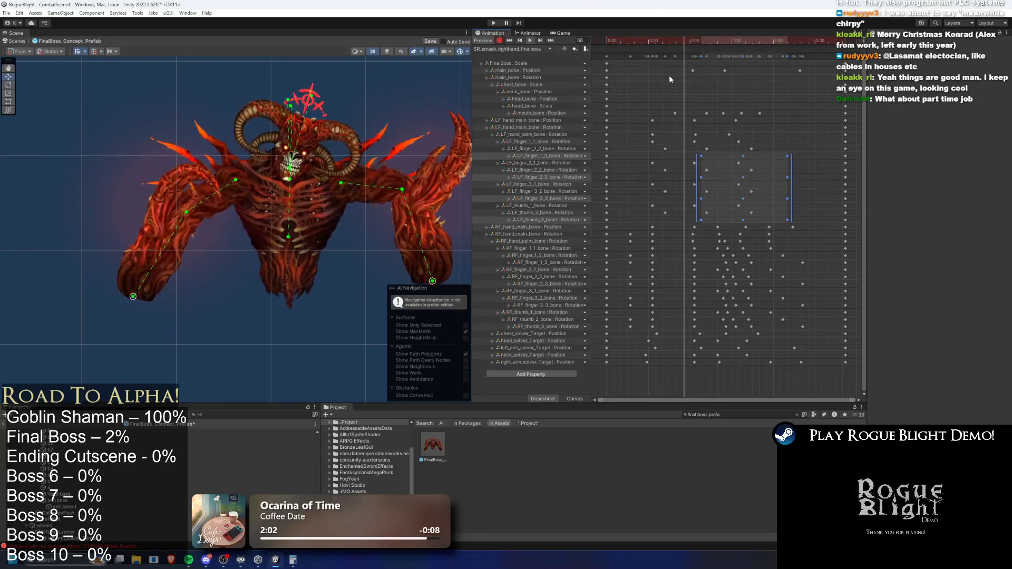
left_click(492, 22)
Confirm the Prefab Mode warning to enter Play Mode
key("Return")
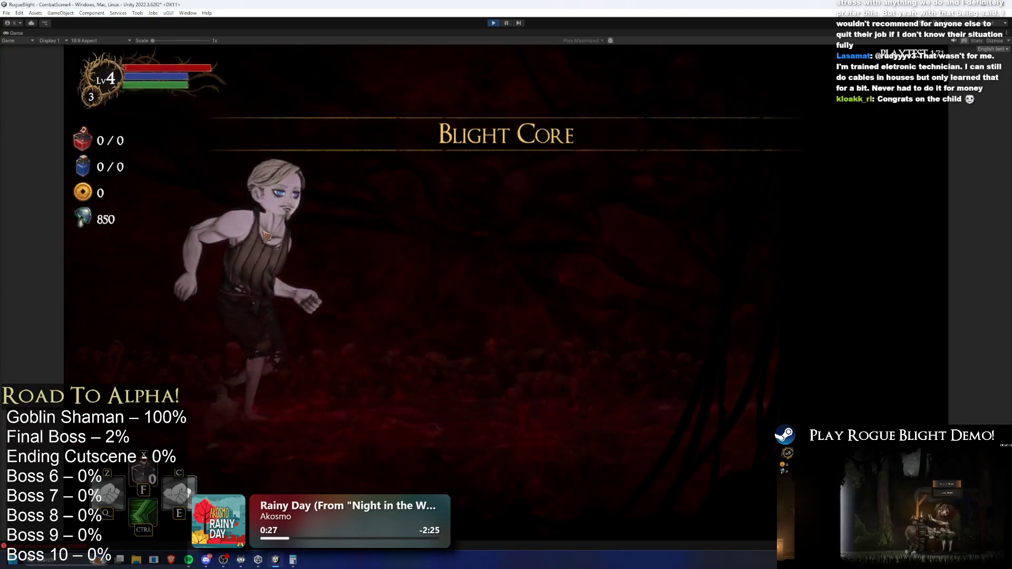
Take the Wooden Sword, cheat in all gear, and equip Fire Swords in both hands
left_click(504, 279)
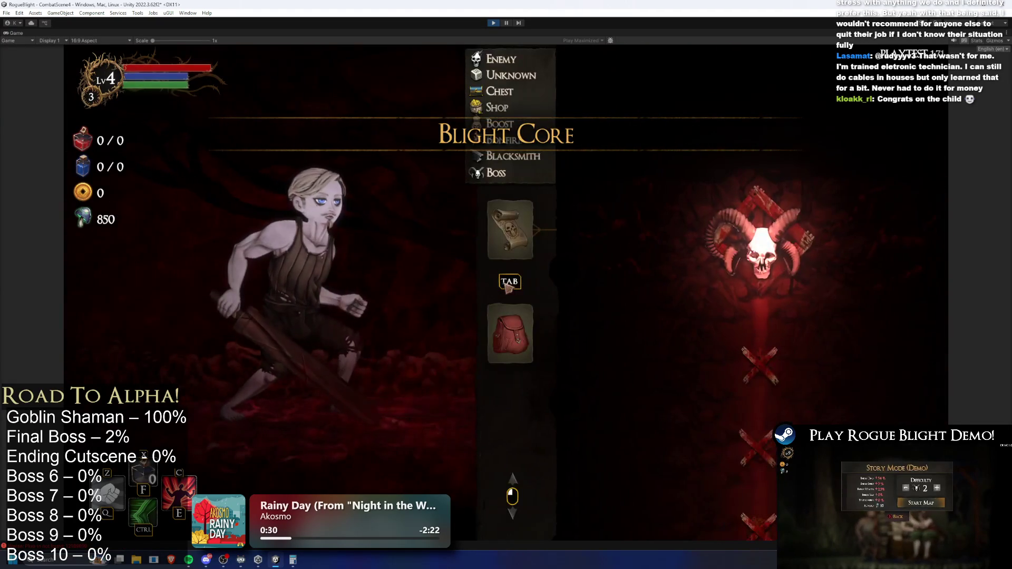
key("F1")
key("Tab")
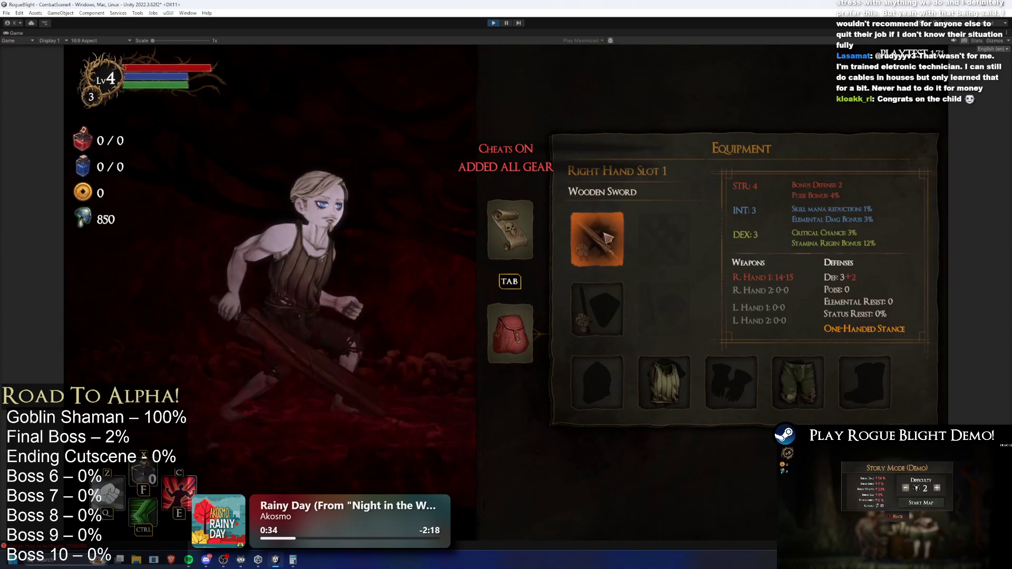
left_click(600, 239)
left_click(848, 195)
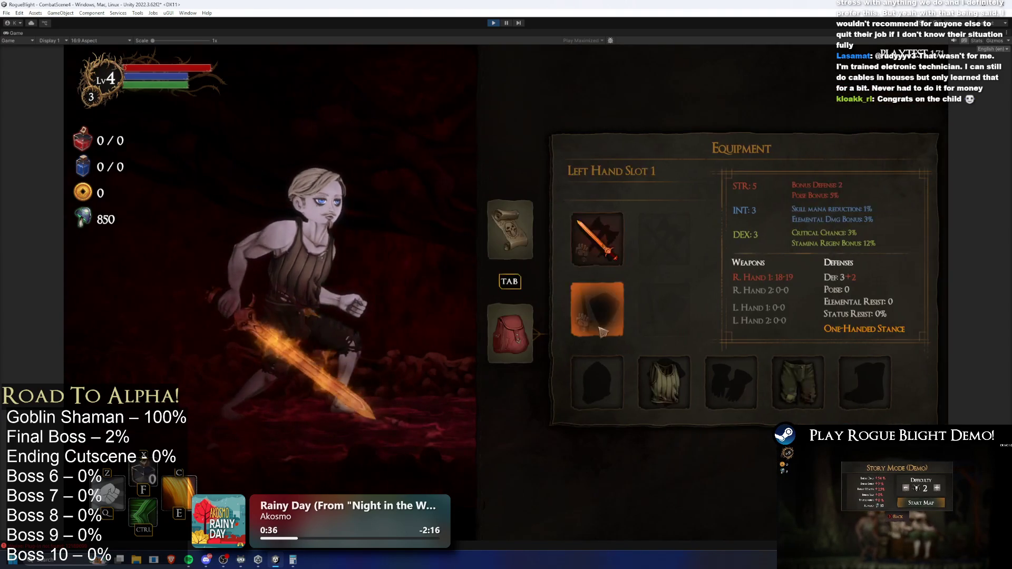
left_click(605, 299)
left_click(843, 208)
Equip Knight's Helmet, Armor, Leggings, Boots and Thief's Gloves, then enter the boss encounter
left_click(606, 382)
left_click(735, 187)
left_click(685, 380)
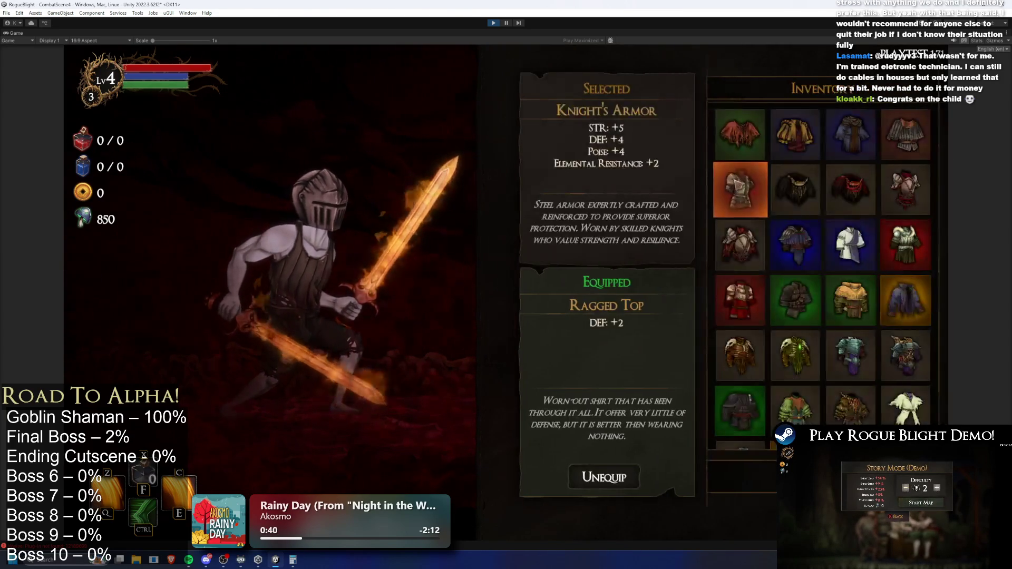
left_click(769, 179)
left_click(750, 382)
left_click(738, 203)
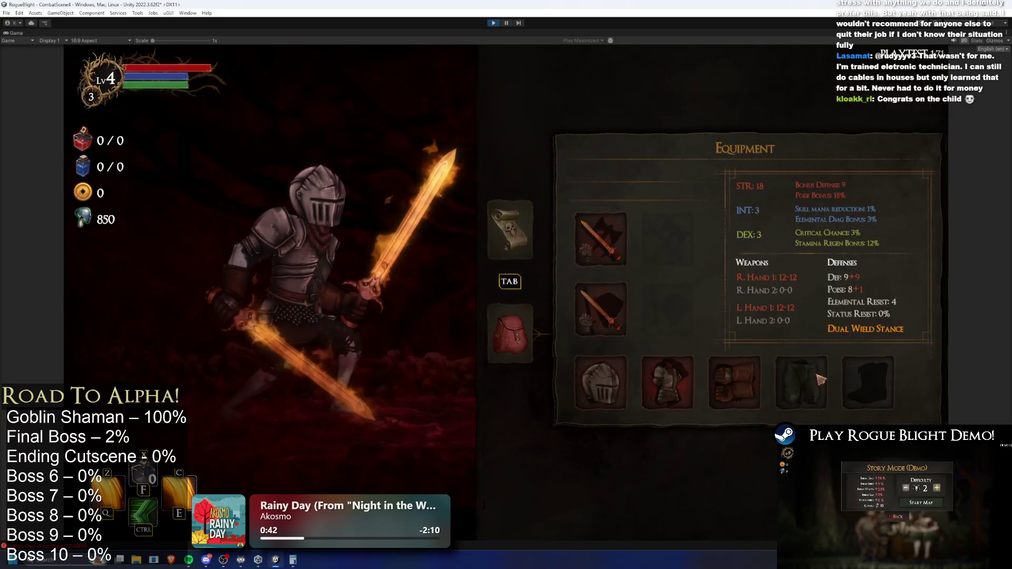
left_click(795, 382)
left_click(730, 202)
left_click(859, 382)
left_click(740, 134)
key("Tab")
left_click(761, 245)
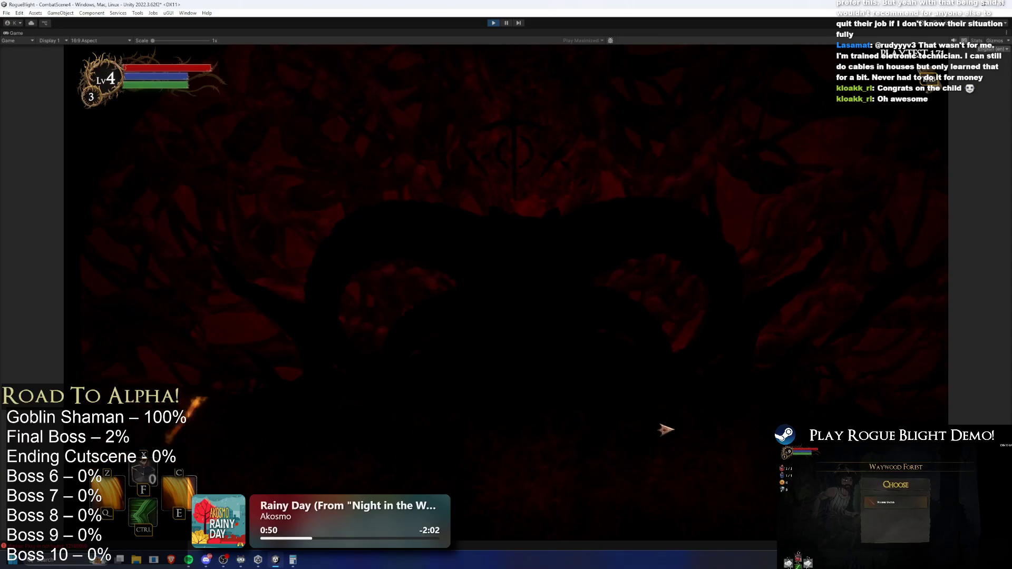
Move the knight around the arena, refill health and mana, and turn on invincibility
key("d")
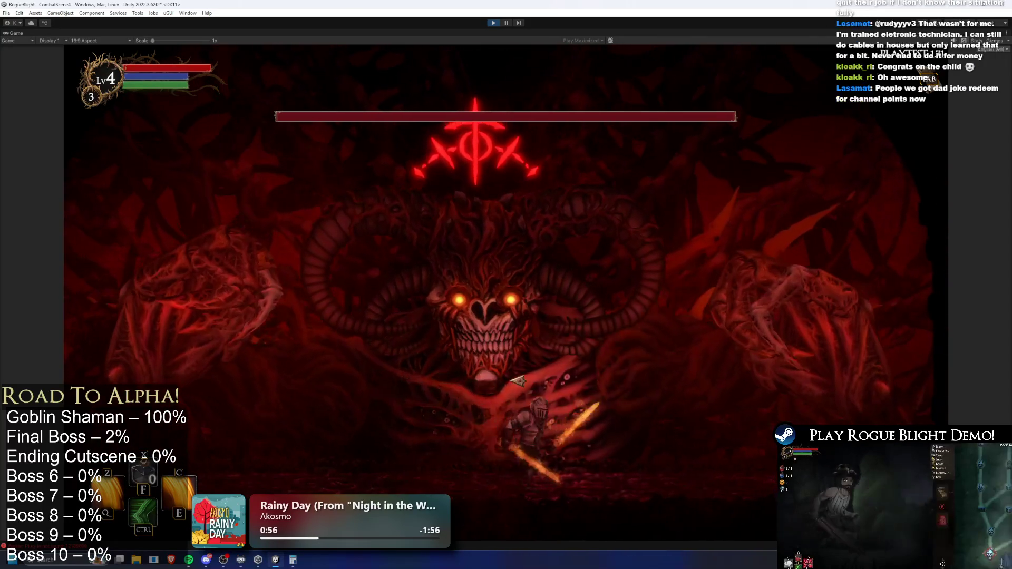
key("a")
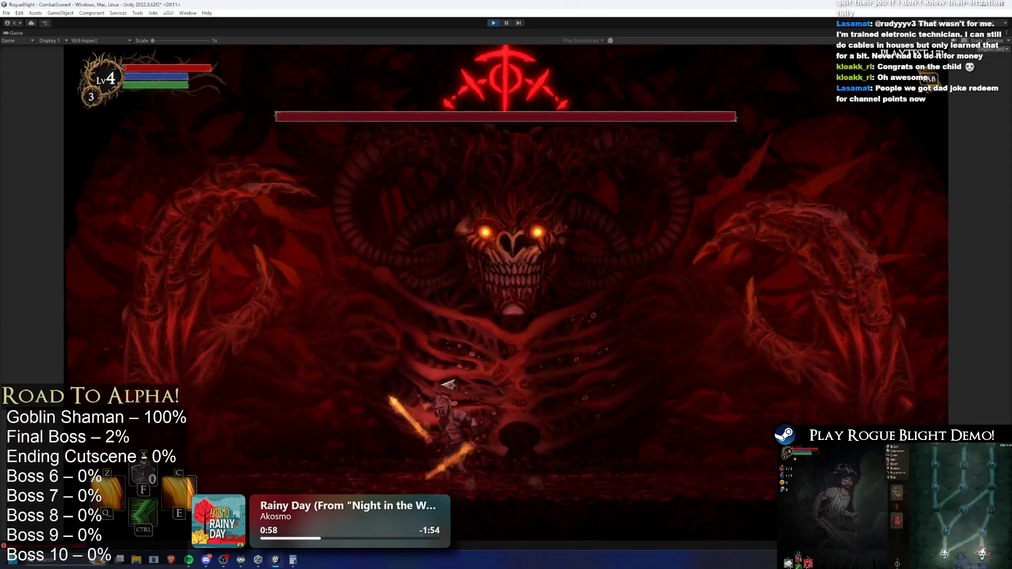
key("d")
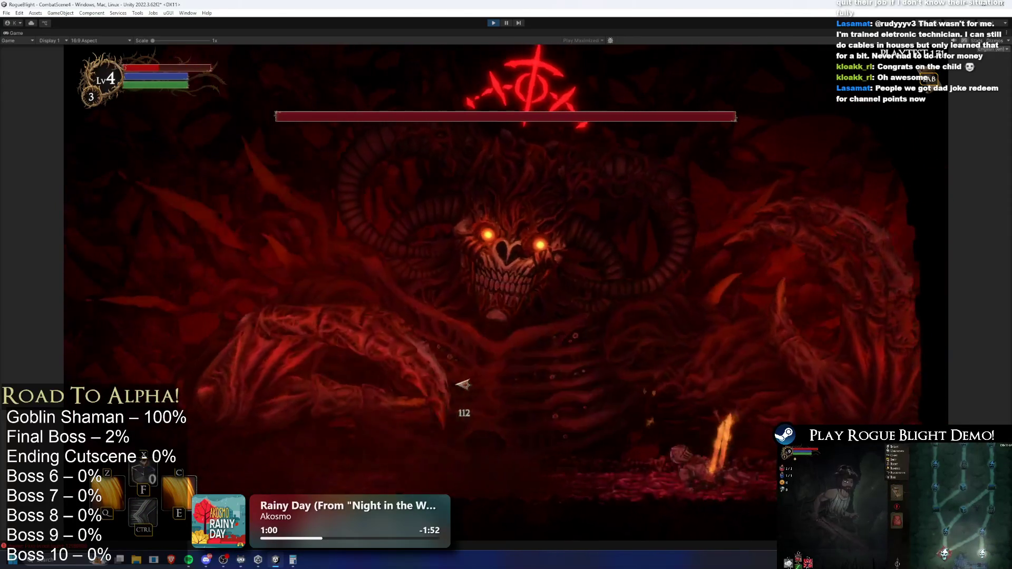
key("a")
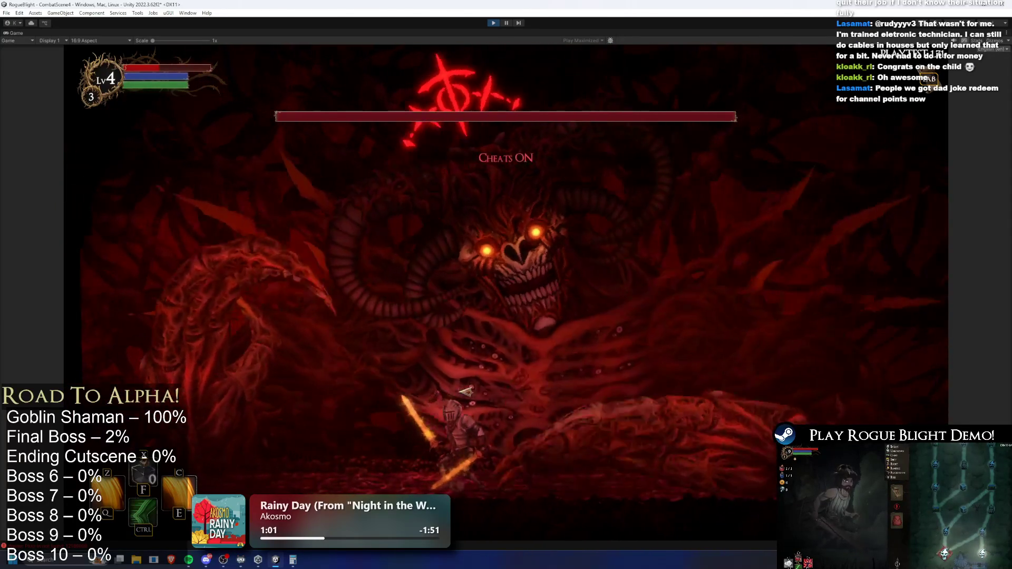
key("h")
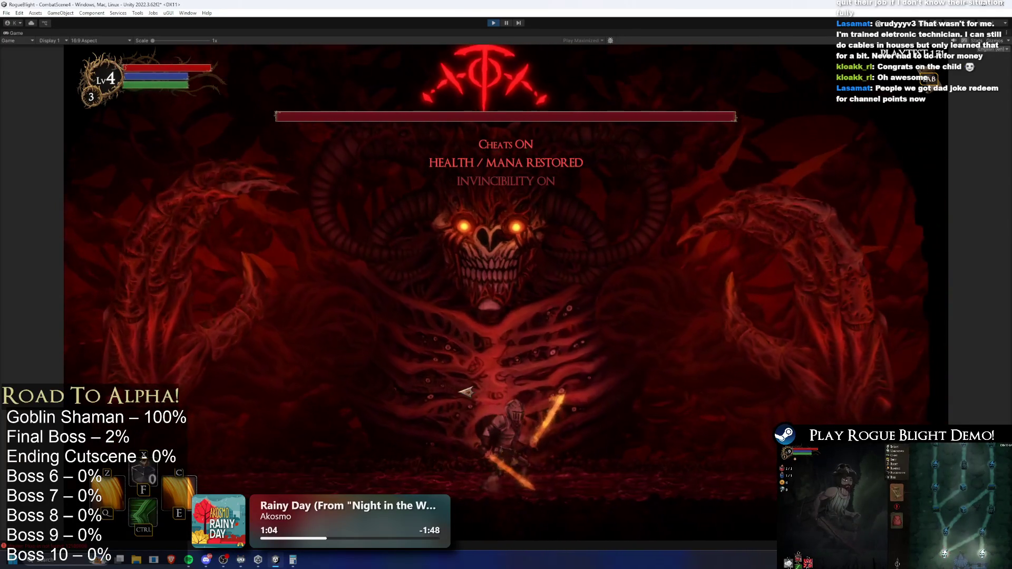
key("i")
Run the knight left and right under the boss to test its attacks
key("d")
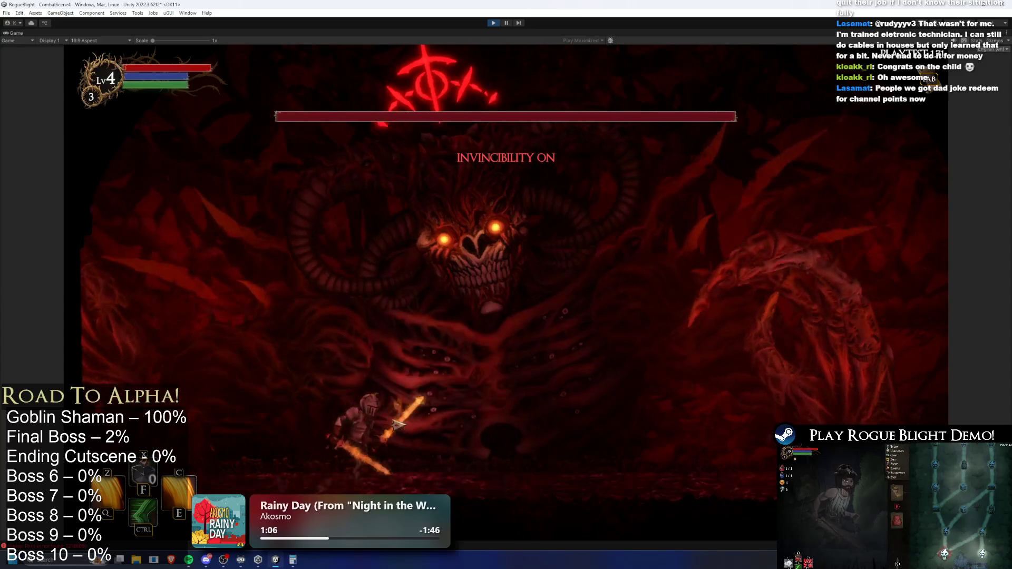
key("a")
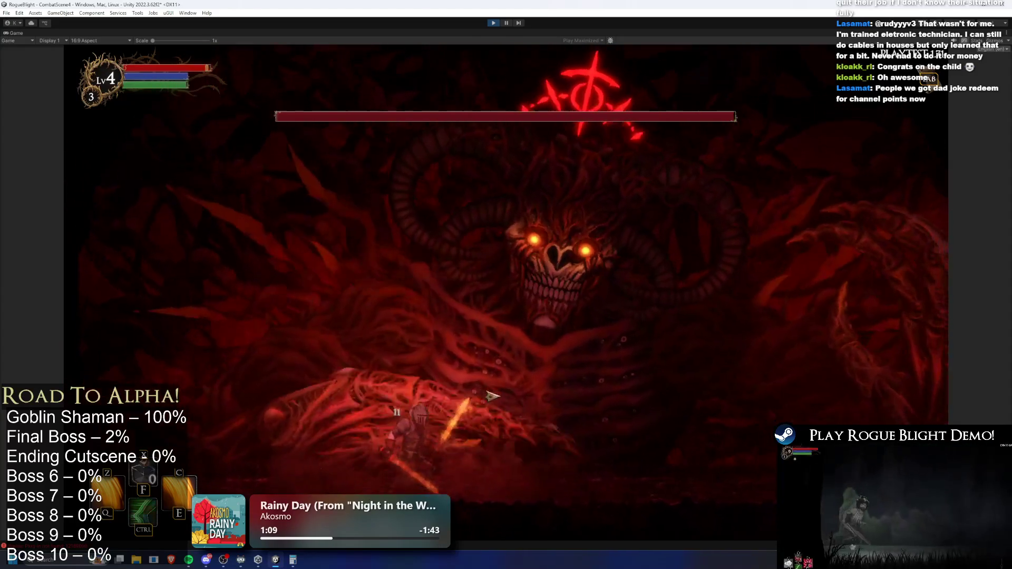
key("d")
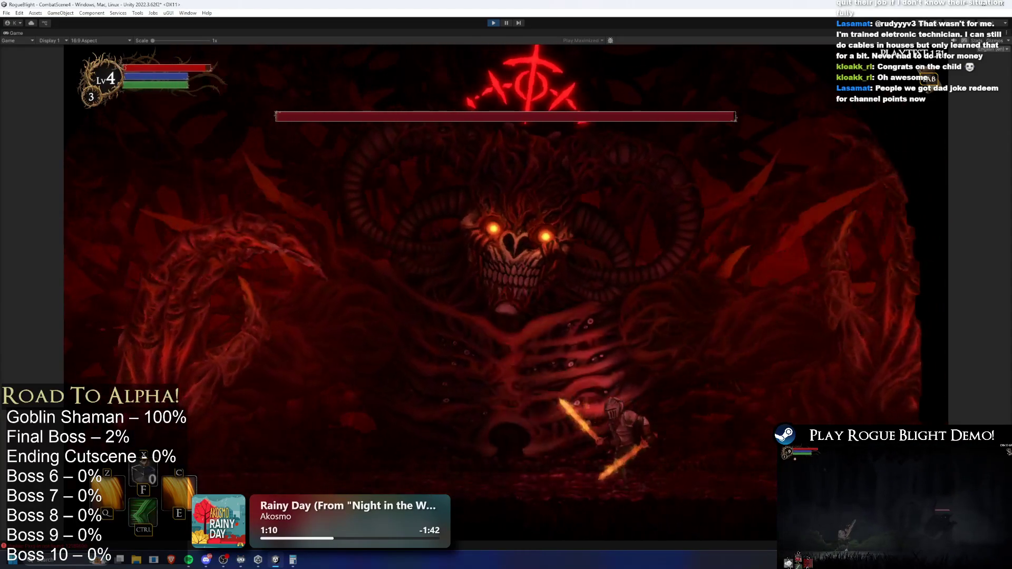
key("a")
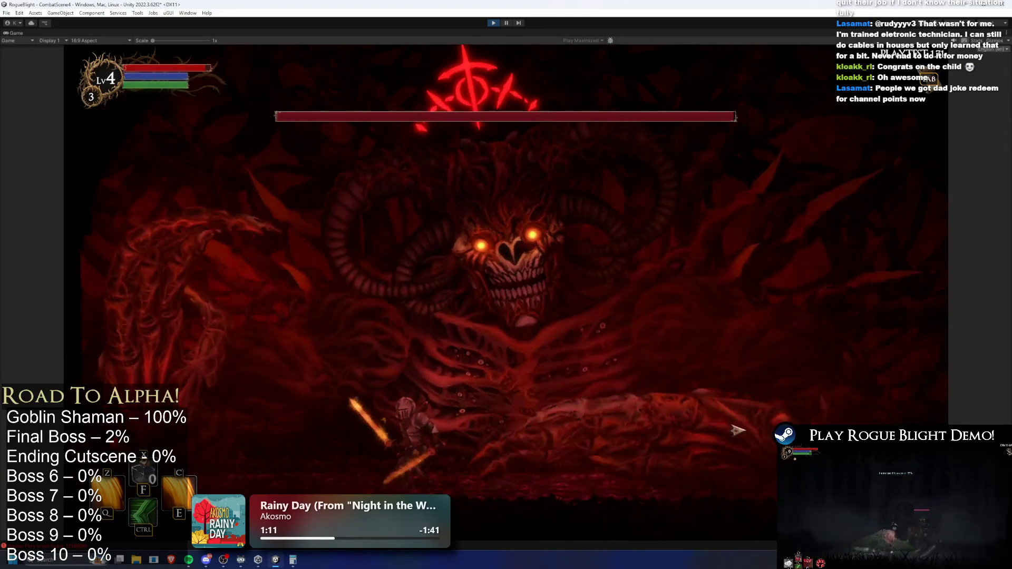
key("d")
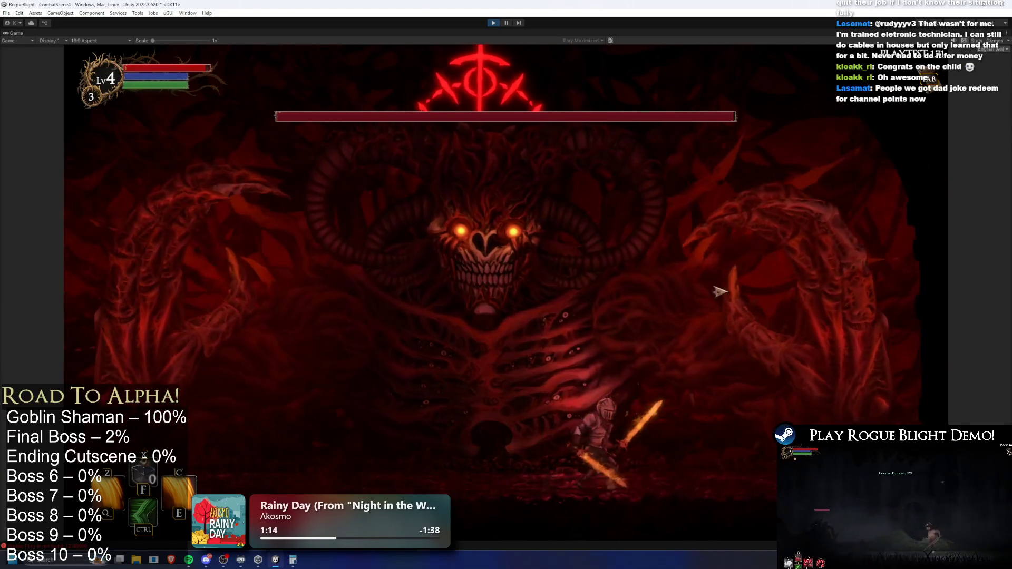
key("a")
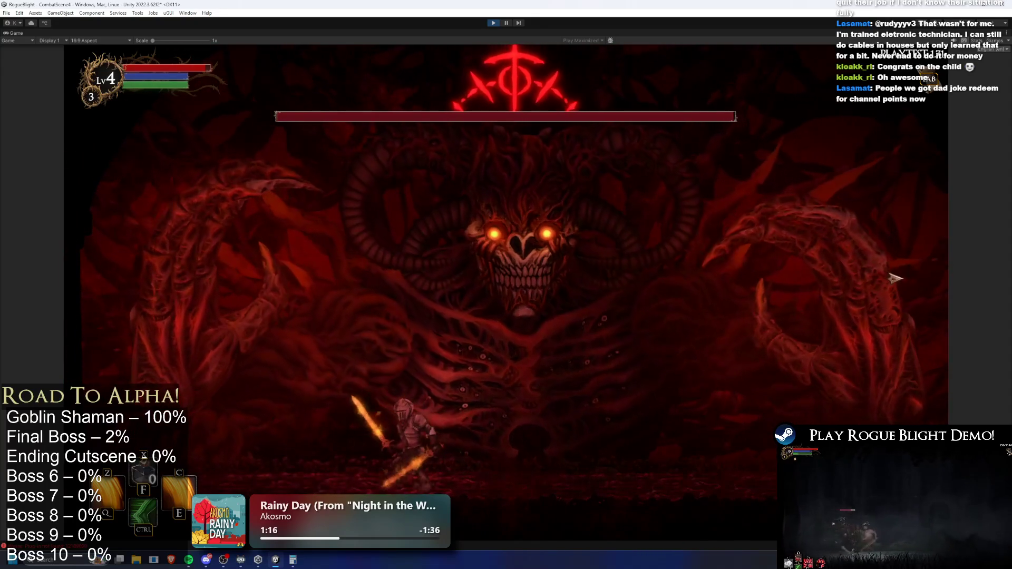
key("a")
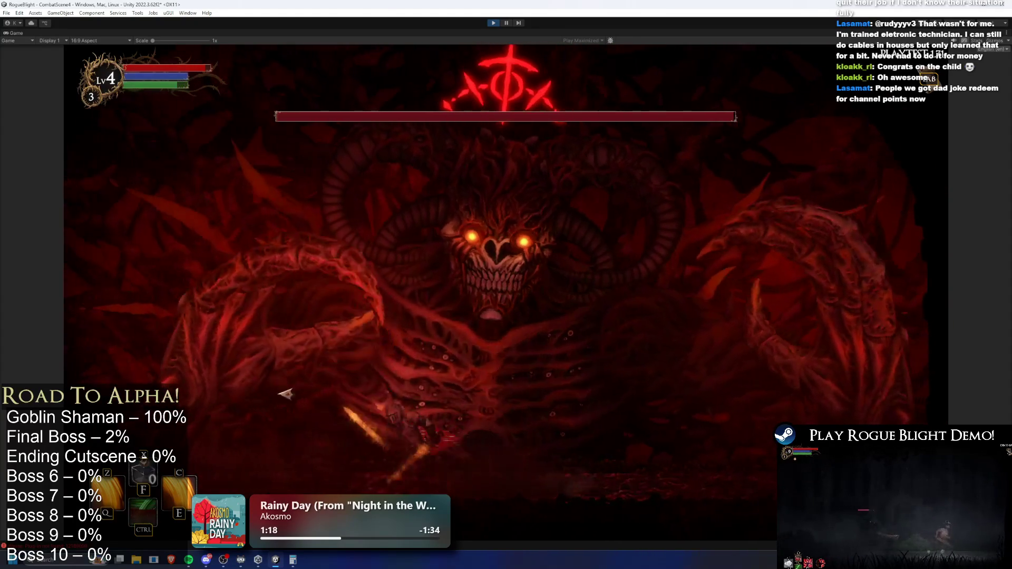
key("d")
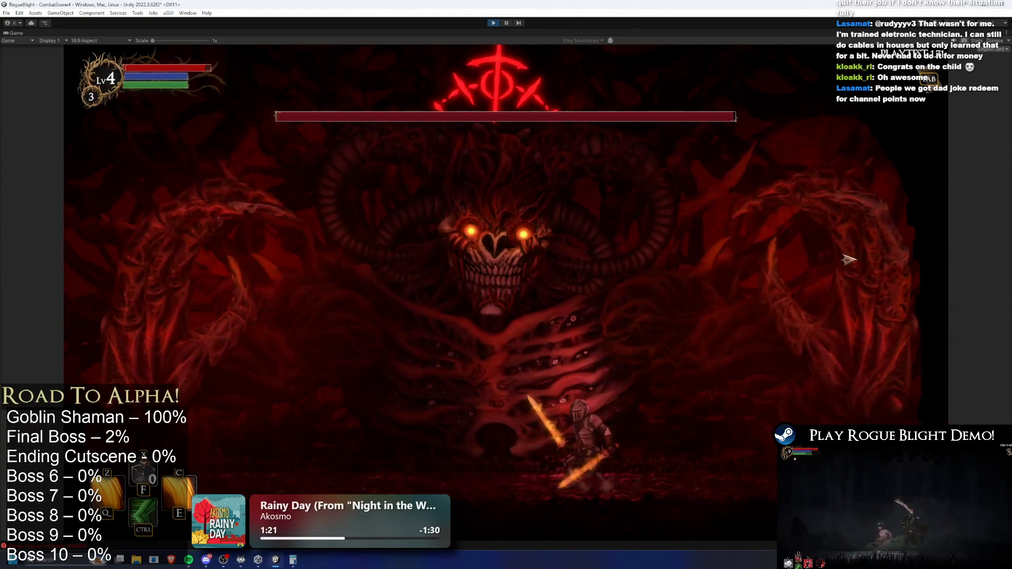
key("a")
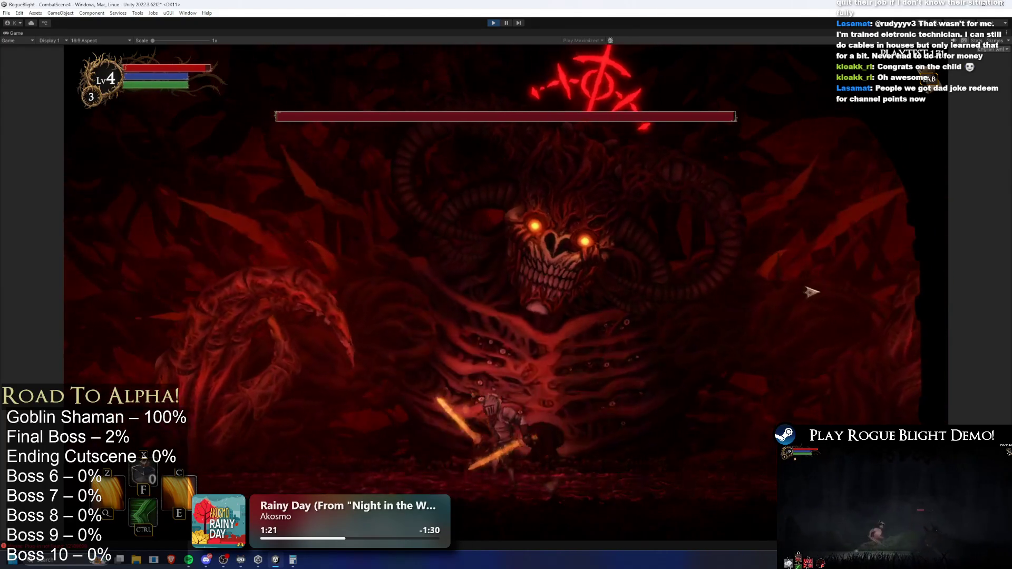
key("d")
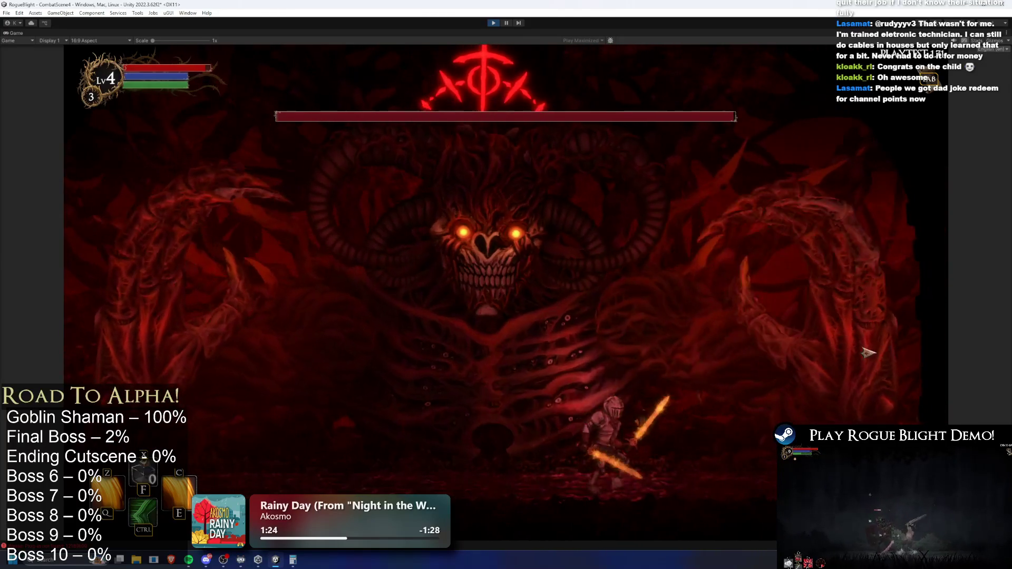
key("a")
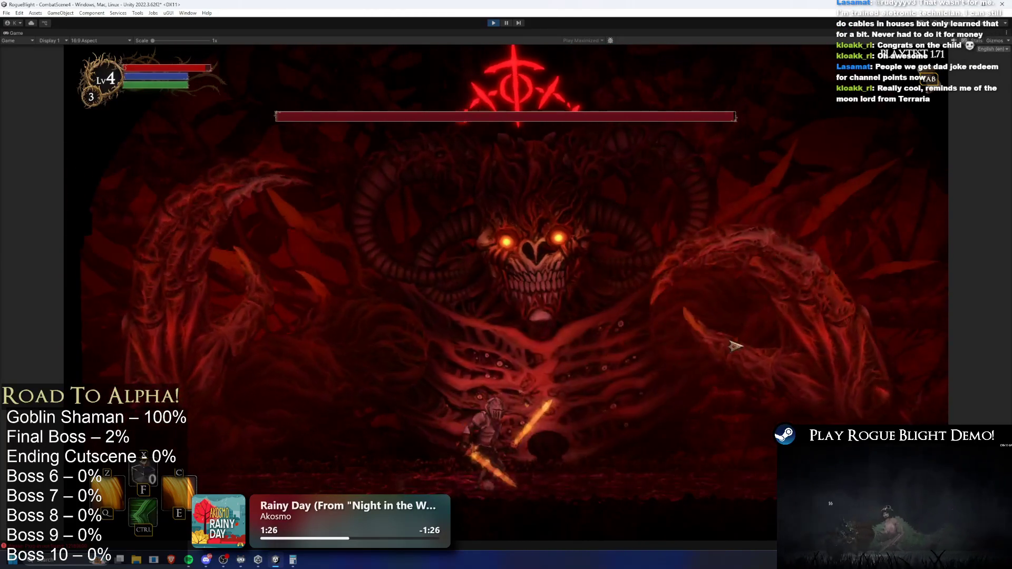
key("d")
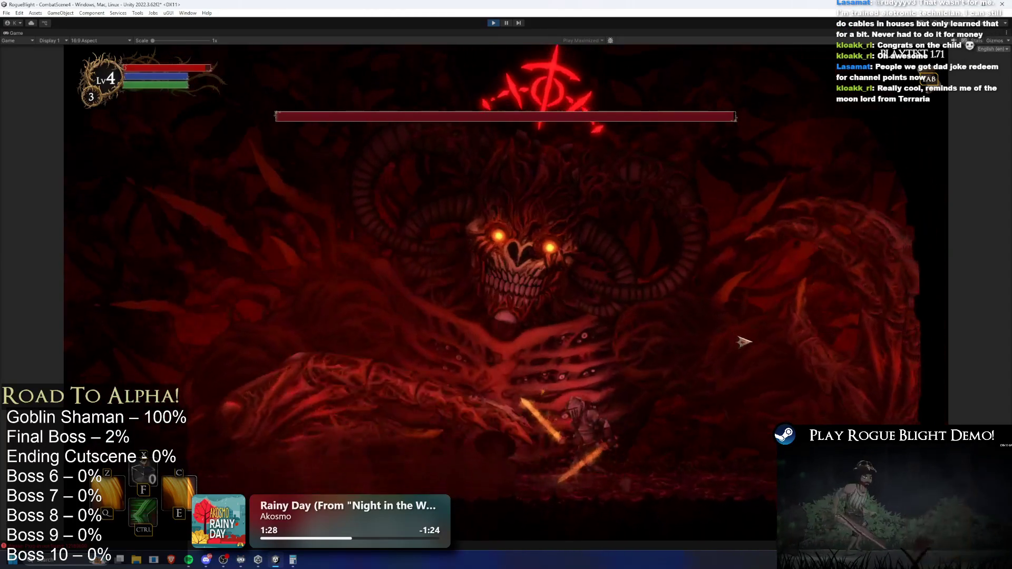
key("a")
key("d")
key("a")
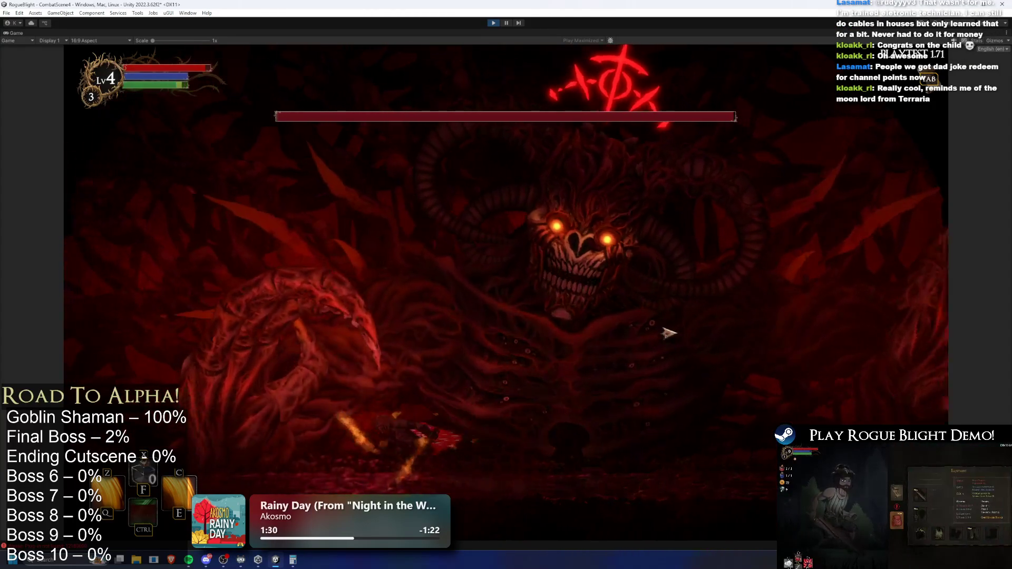
key("d")
key("a")
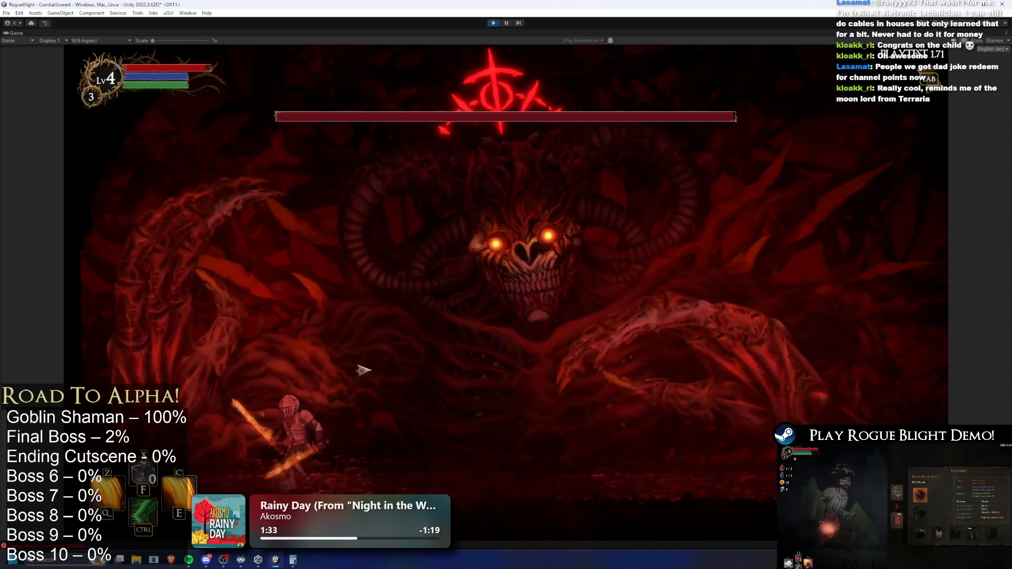
key("d")
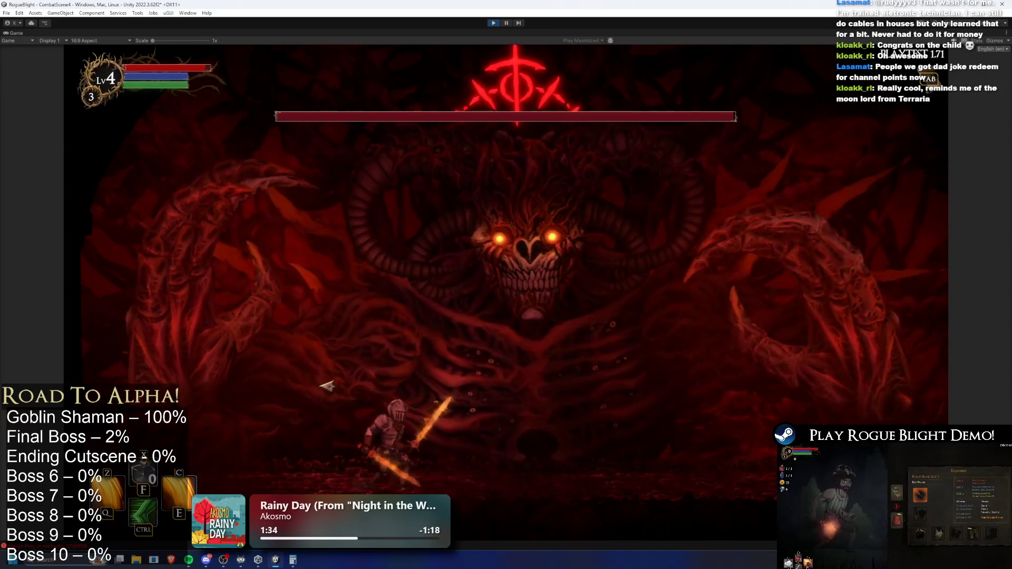
Swing the sword at the boss, escape the claw, then stop the playtest with Ctrl+P
left_click(463, 311)
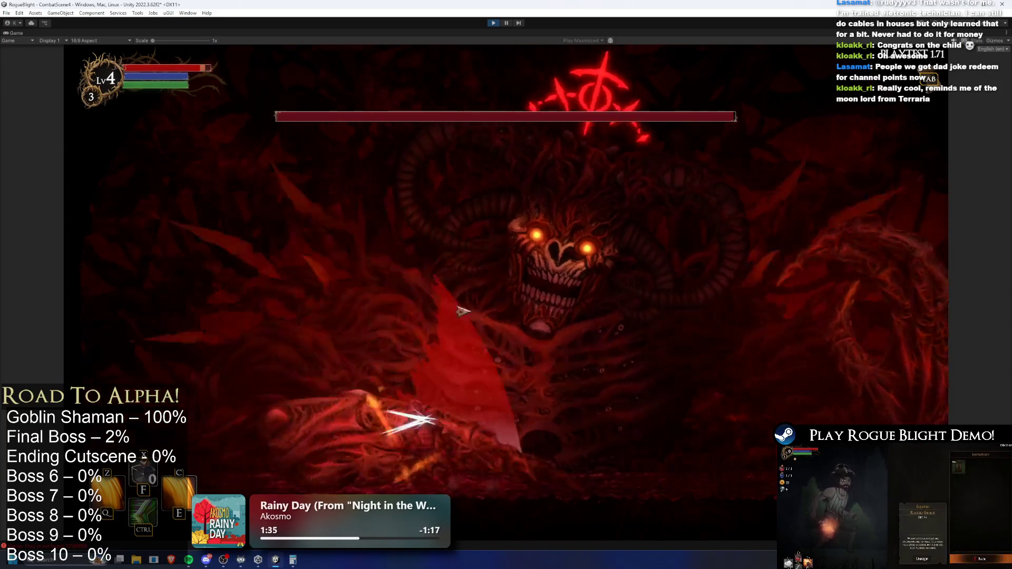
key("d")
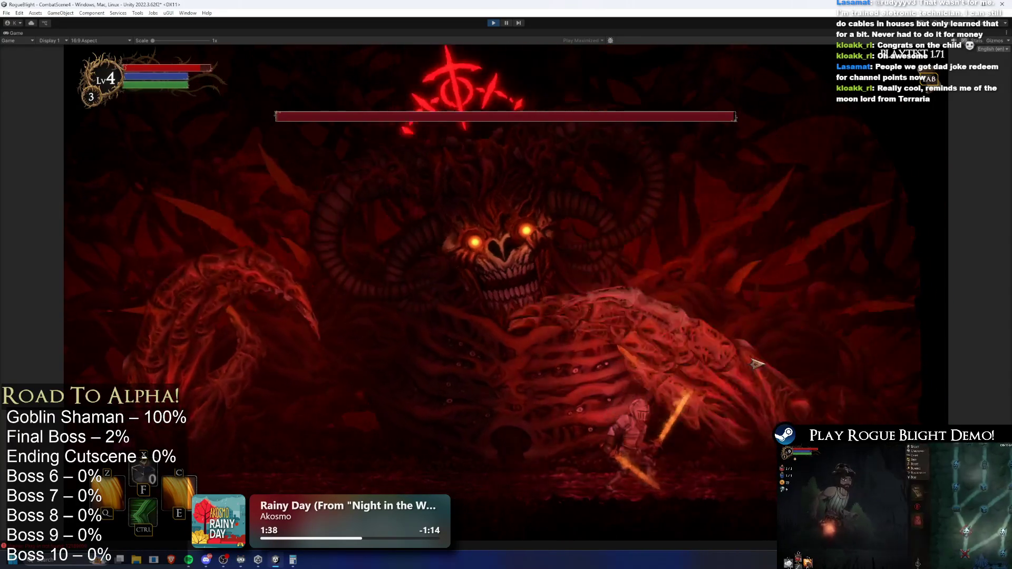
key("a")
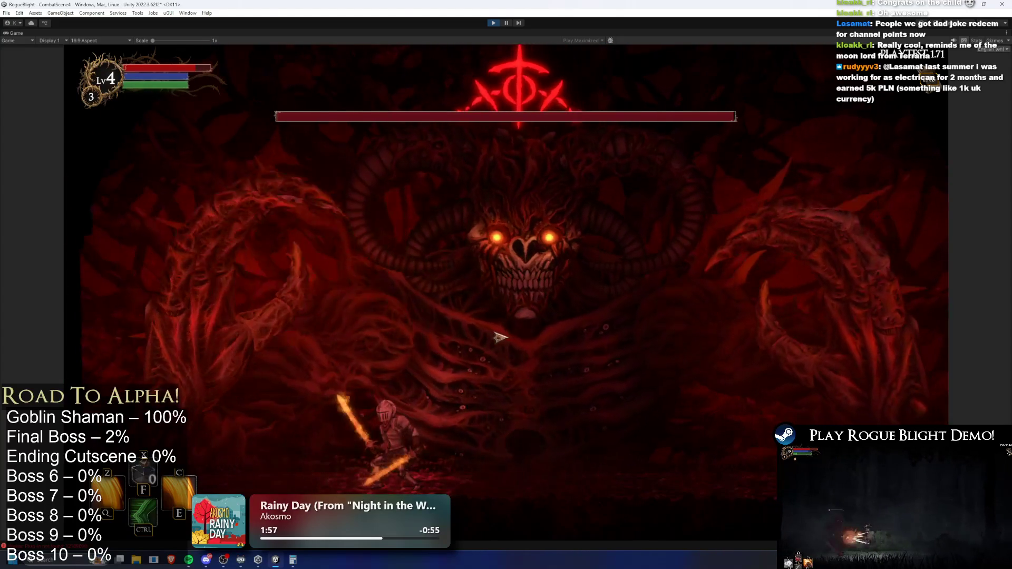
key("d")
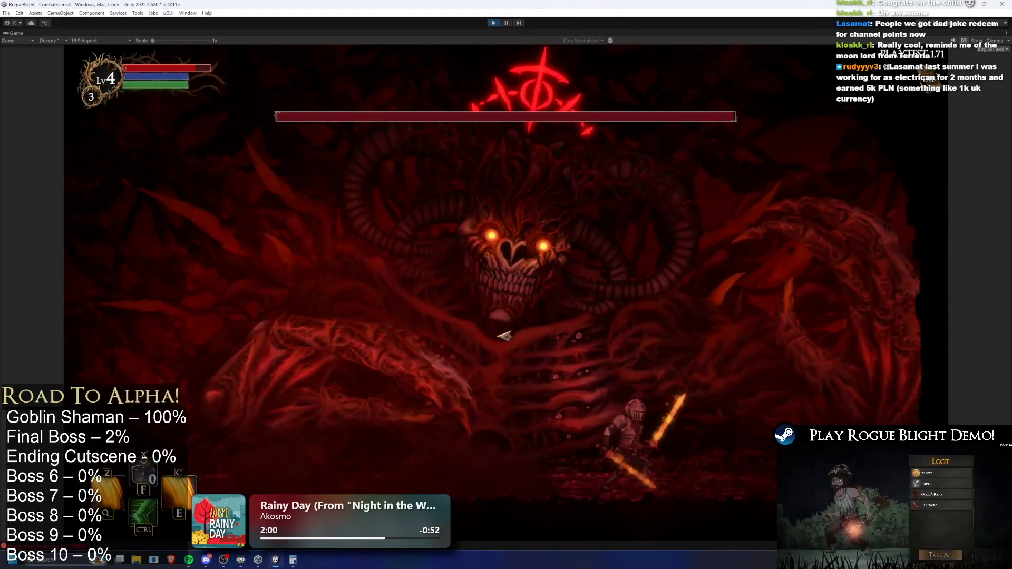
key("a")
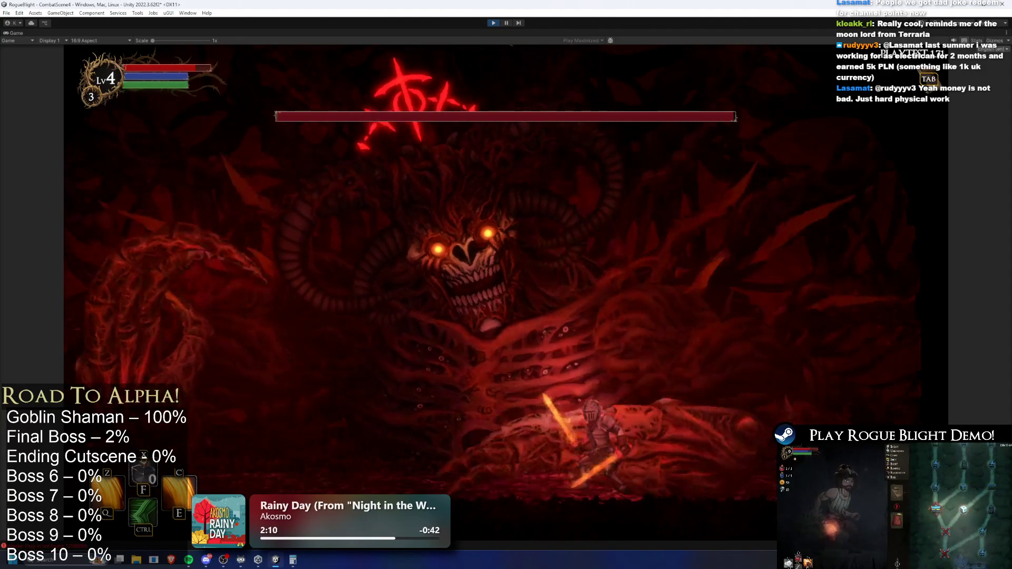
key("ctrl+p")
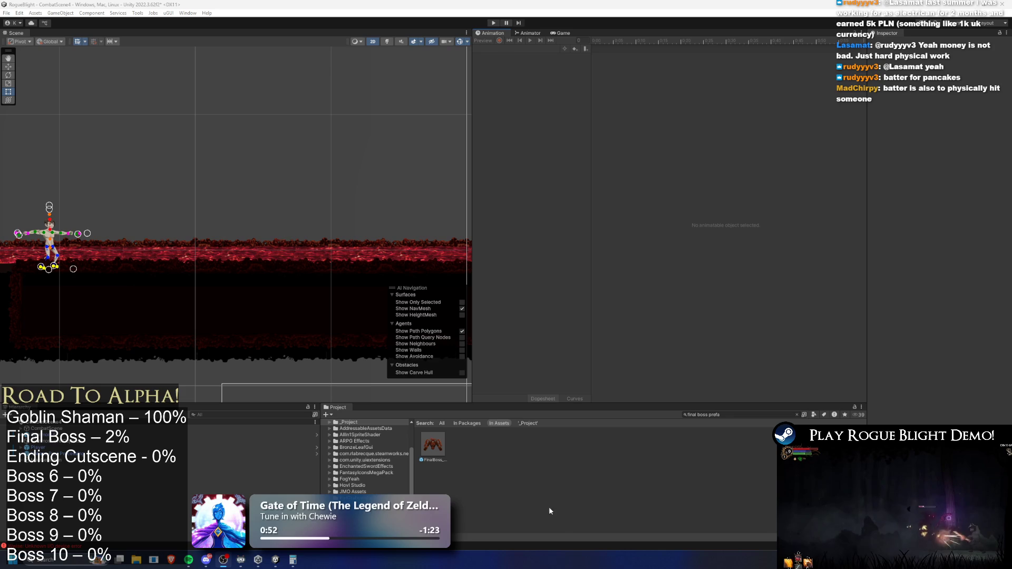
Open the FinalBoss prefab, recentre the rig, and scrub the preview to frame 63
double_click(433, 444)
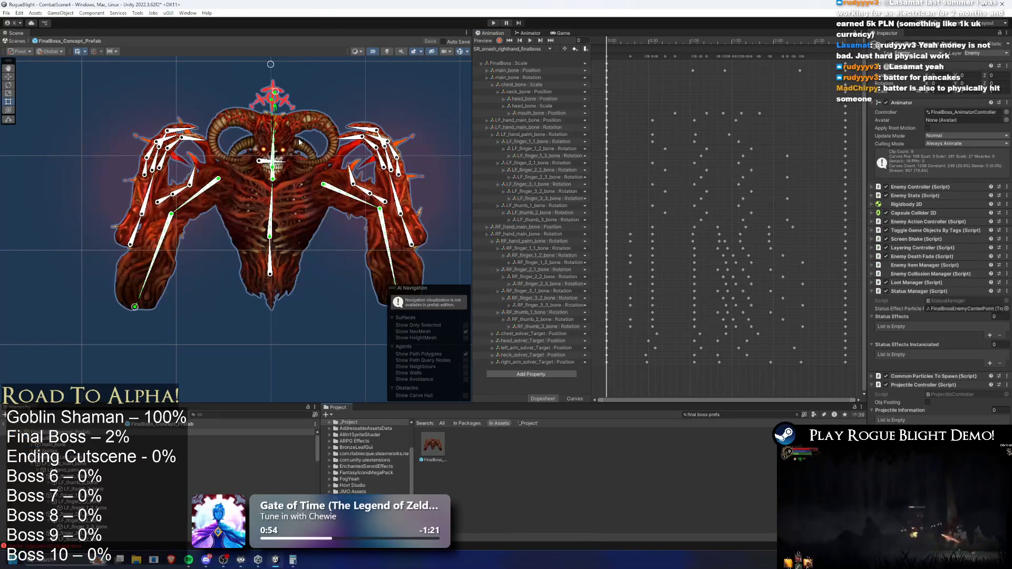
left_click_drag(243, 164, 266, 155)
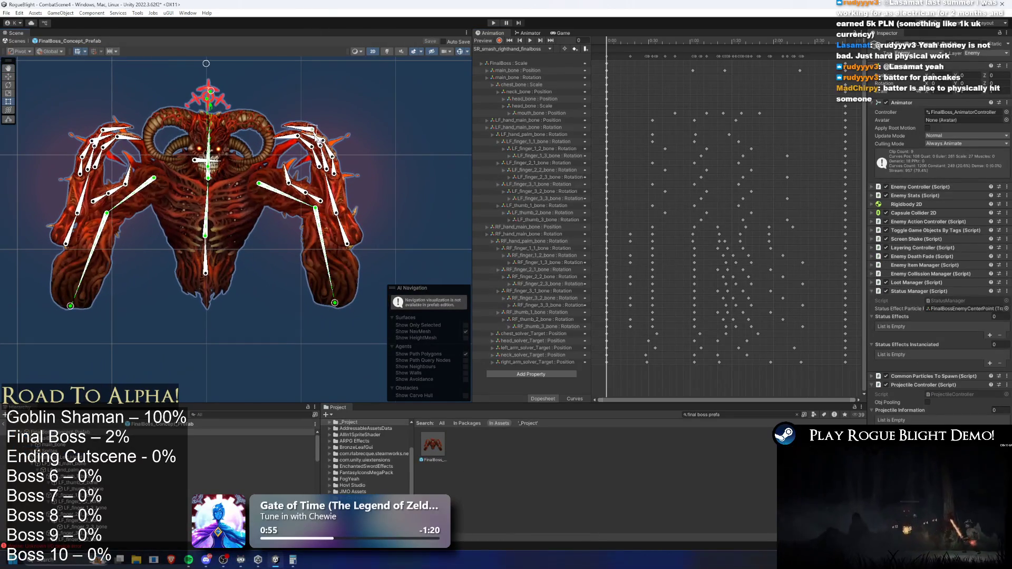
left_click(530, 51)
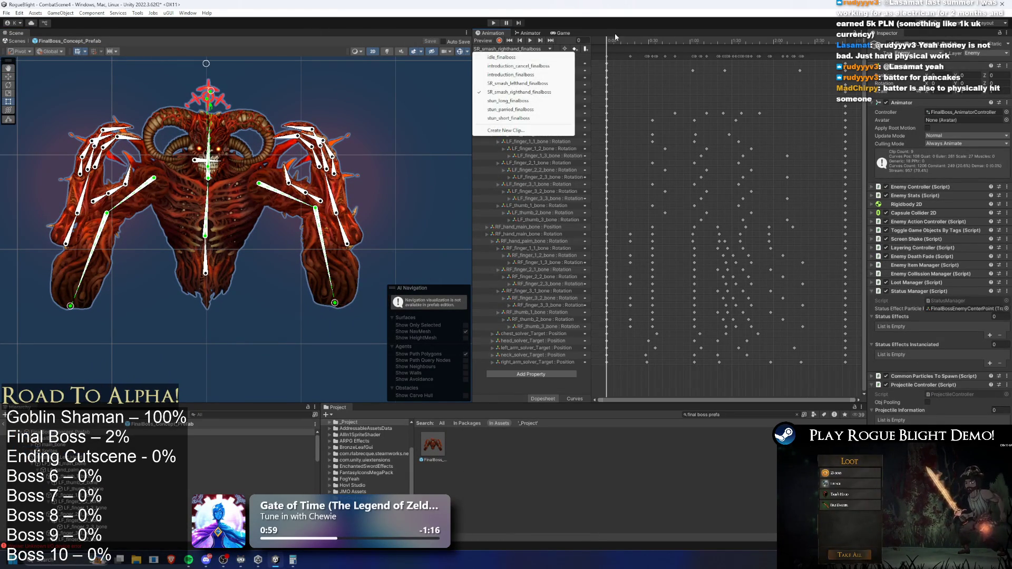
left_click(641, 40)
left_click_drag(641, 40, 693, 40)
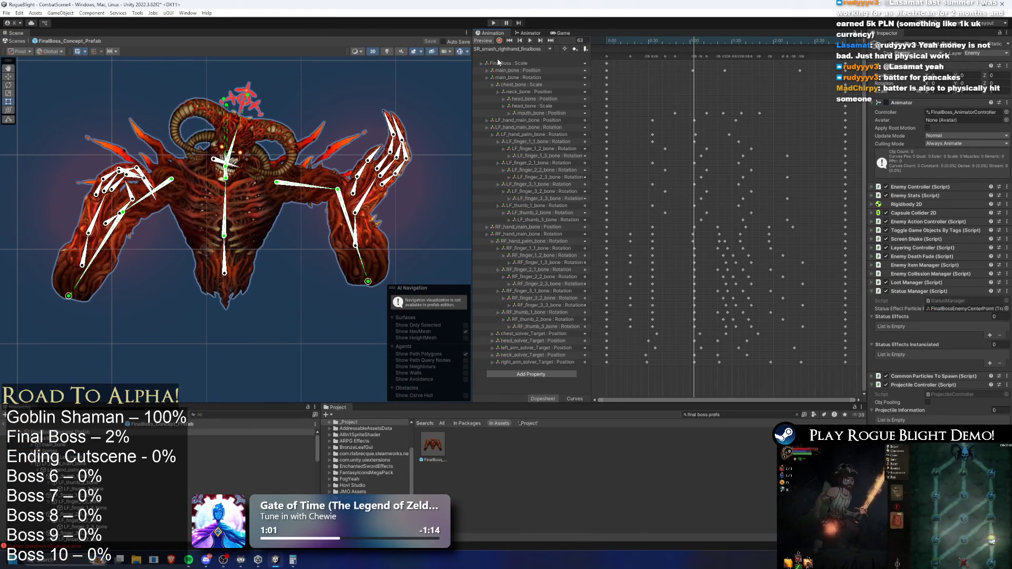
Preview SR_smash_lefthand_finalboss, then switch to SR_smash_righthand_finalboss at frame 24 and start recording
left_click(500, 51)
left_click(548, 83)
left_click_drag(624, 41, 714, 52)
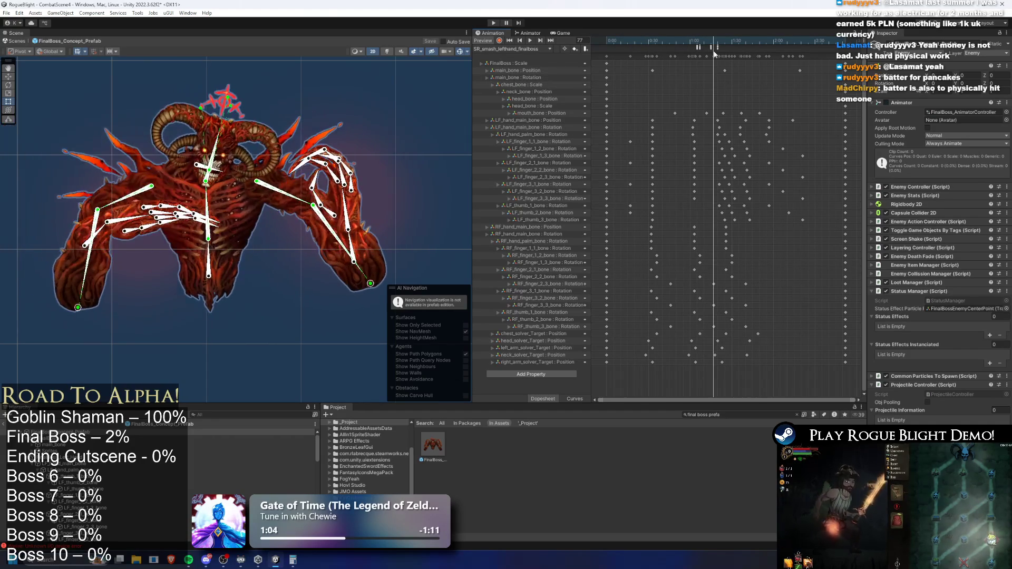
left_click(517, 50)
left_click(527, 91)
mouse_move(637, 52)
left_mouse_down()
mouse_move(788, 45)
mouse_move(774, 44)
left_mouse_up()
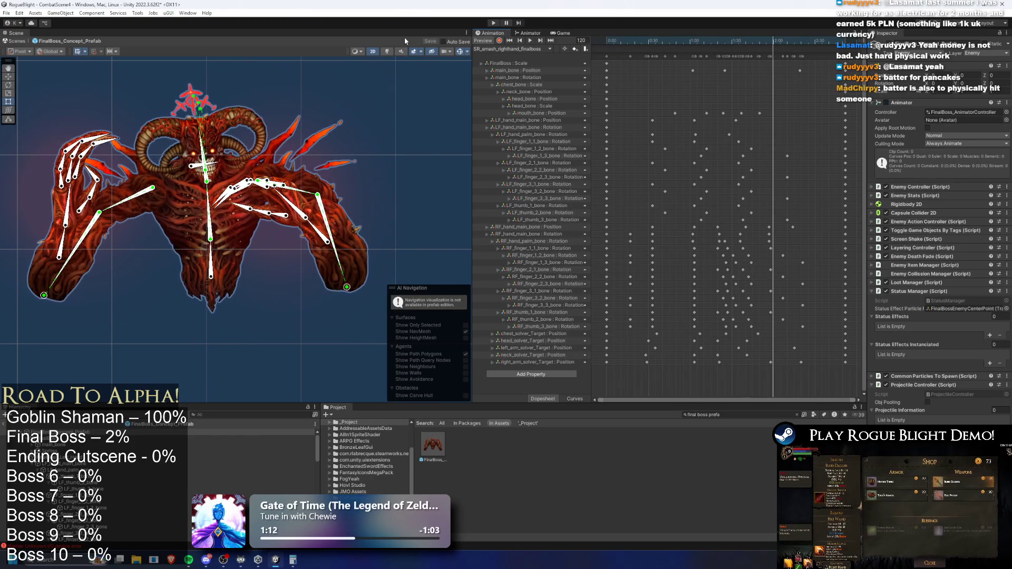
left_click(499, 41)
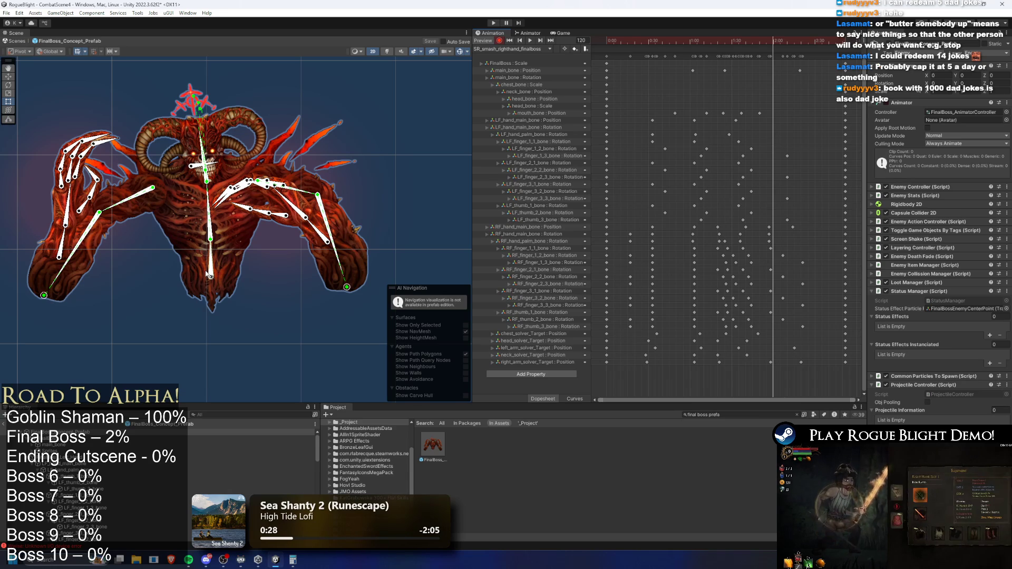
Scrub the right-hand smash timeline to frames 40, 73 and 72 to inspect the poses
mouse_move(730, 43)
left_mouse_down()
mouse_move(630, 43)
mouse_move(666, 55)
mouse_move(831, 61)
mouse_move(783, 63)
mouse_move(820, 63)
mouse_move(800, 65)
left_mouse_up()
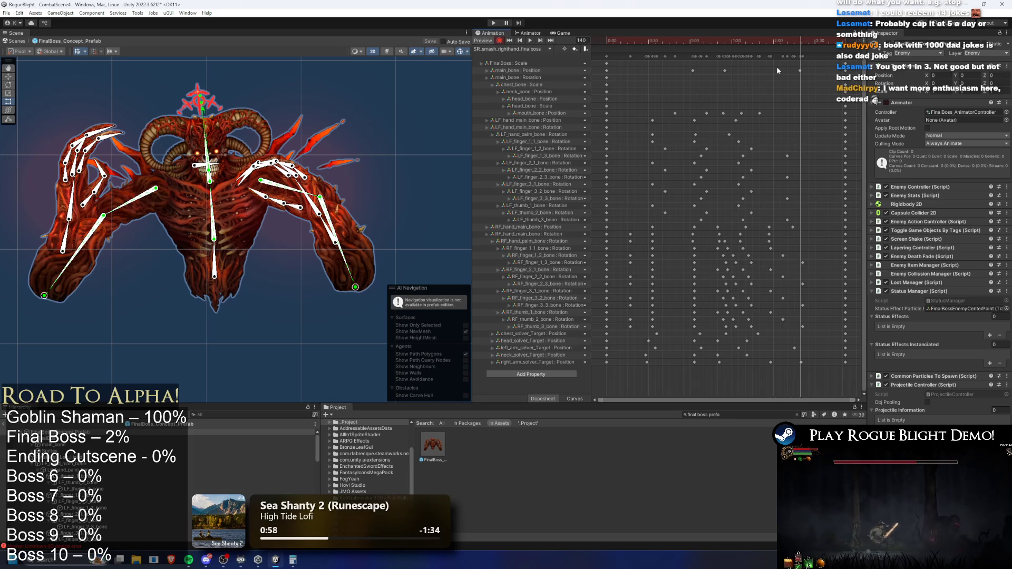
mouse_move(709, 39)
left_mouse_down()
mouse_move(772, 46)
mouse_move(639, 59)
mouse_move(797, 48)
left_mouse_up()
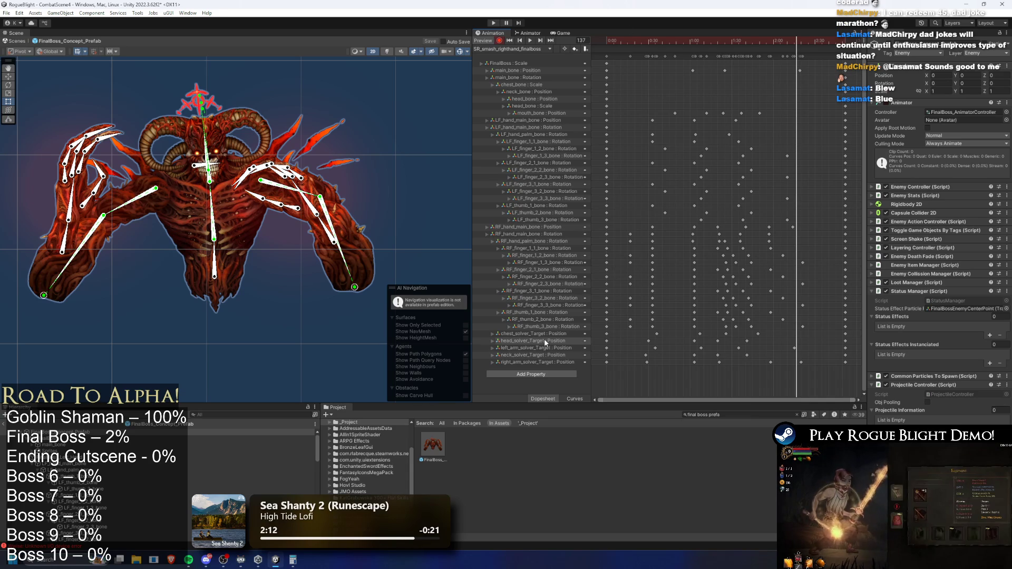
mouse_move(680, 39)
left_mouse_down()
mouse_move(666, 38)
mouse_move(705, 42)
mouse_move(691, 40)
left_mouse_up()
Inspect the chest scale, head position and mouth_bone Position tracks, then preview a later frame
left_click(543, 85)
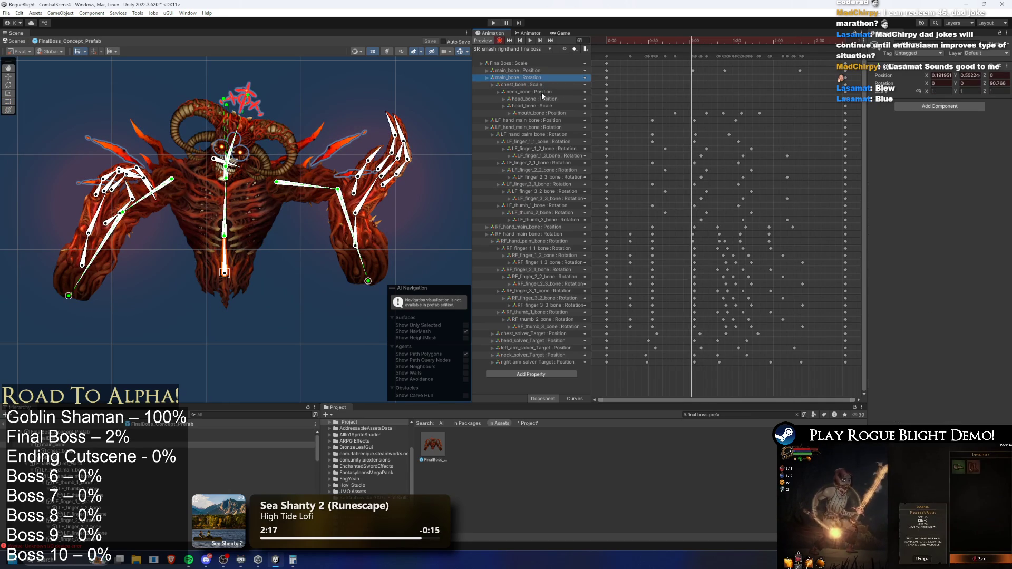
left_click(540, 100)
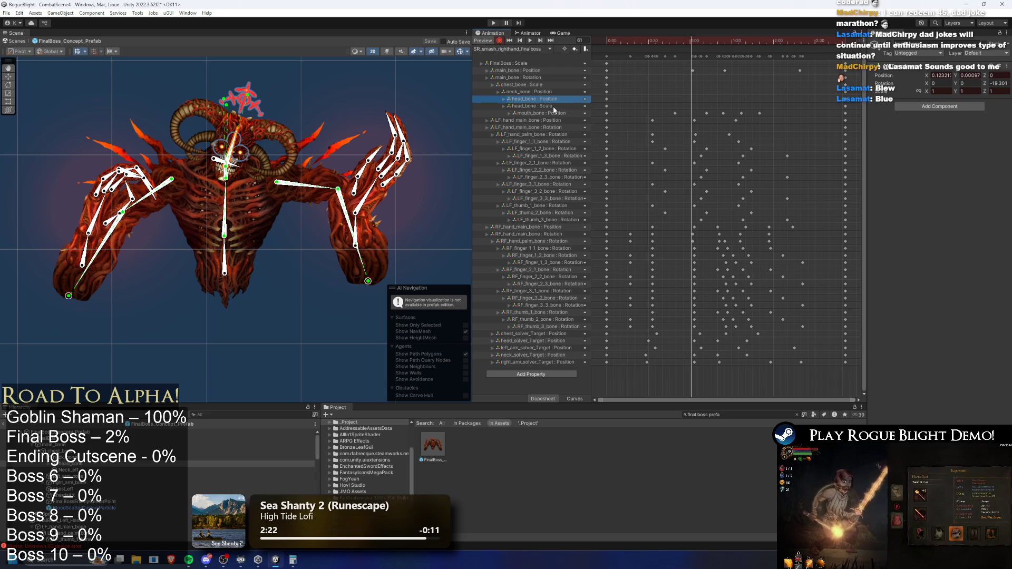
left_click(553, 113)
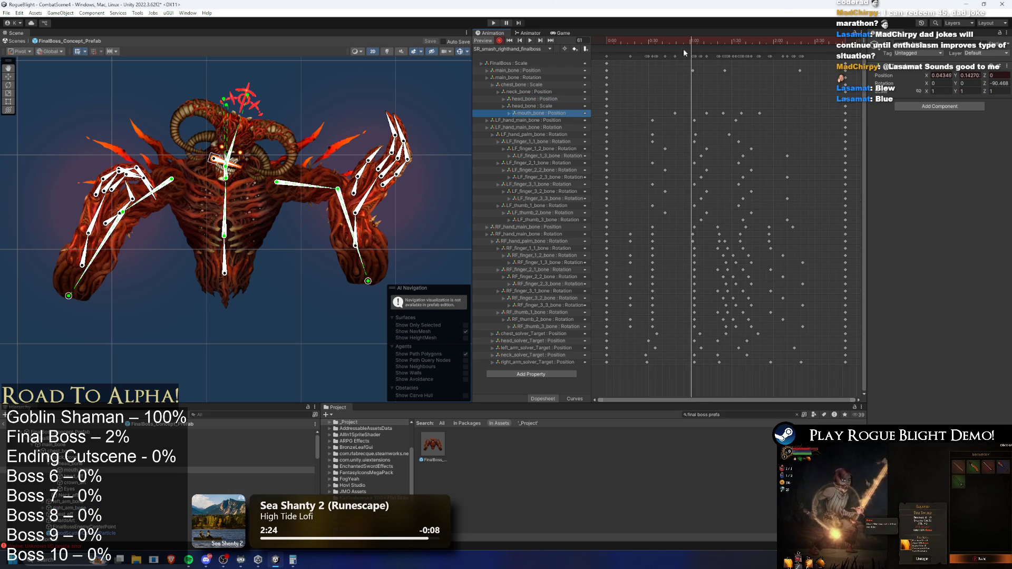
mouse_move(697, 42)
left_mouse_down()
mouse_move(834, 39)
mouse_move(782, 34)
mouse_move(796, 39)
left_mouse_up()
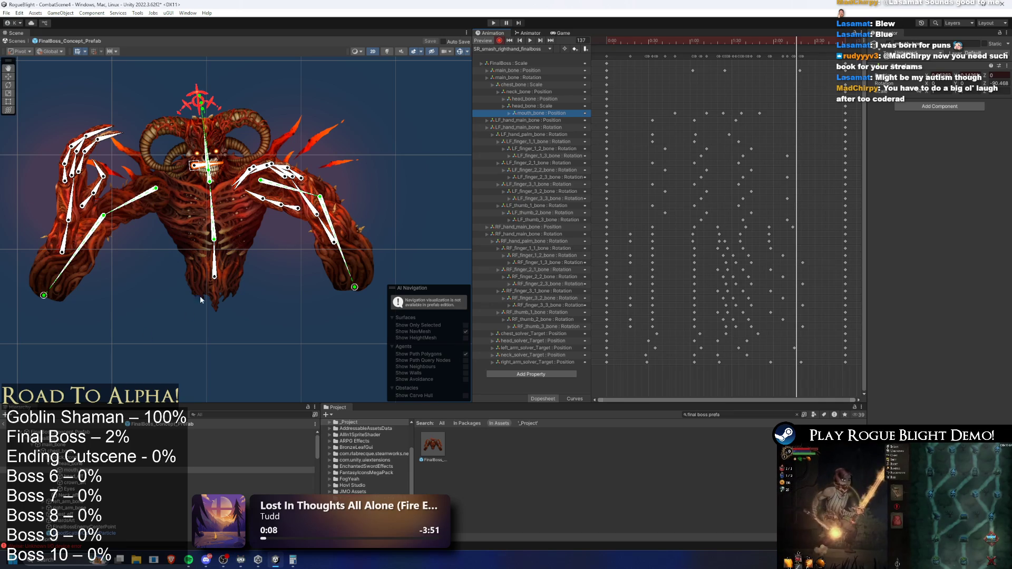
Reposition the boss's main bone at this frame, advance to frame 148, and play the preview
left_click_drag(213, 278, 199, 278)
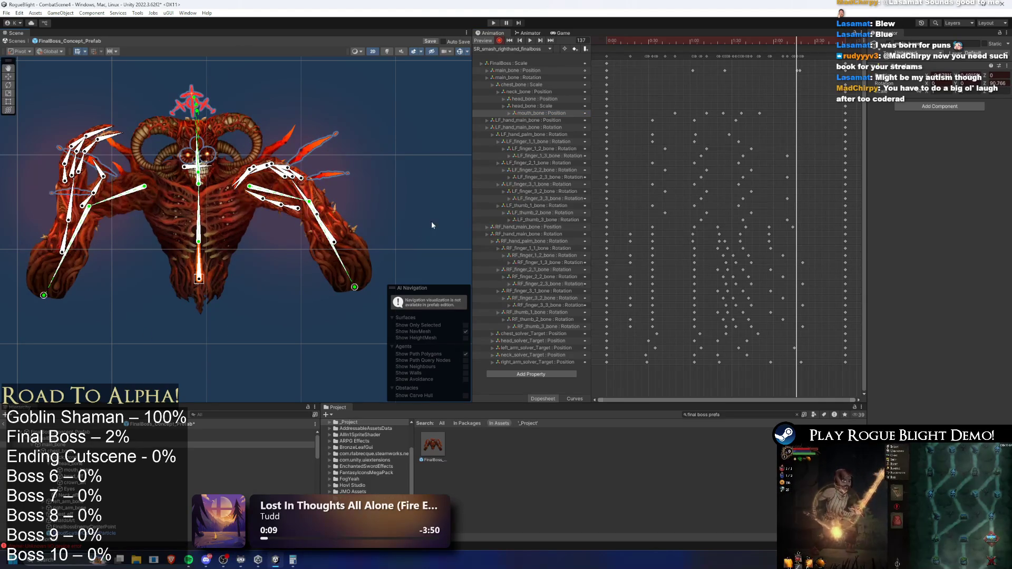
key("ctrl+z")
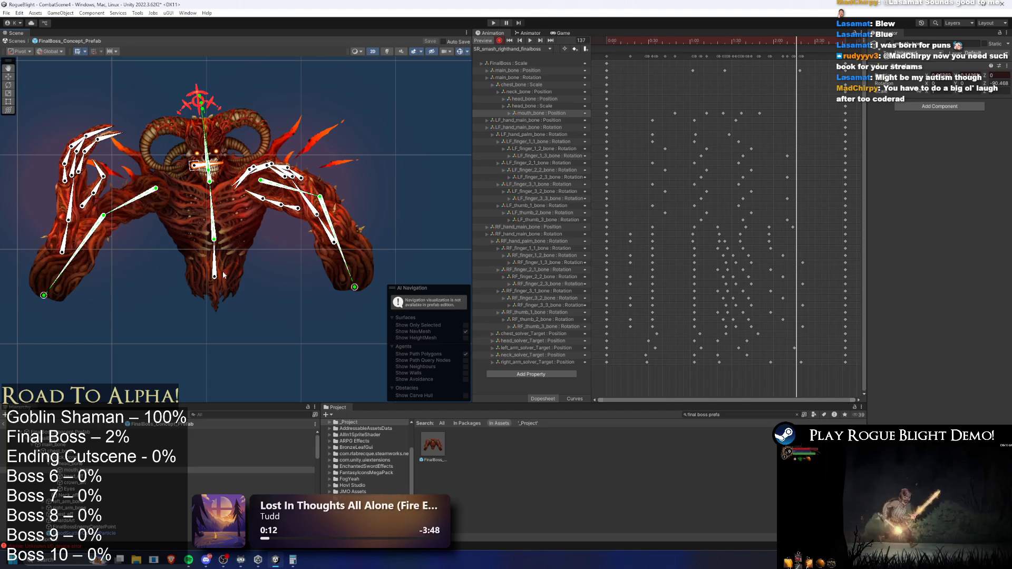
left_click_drag(799, 70, 804, 77)
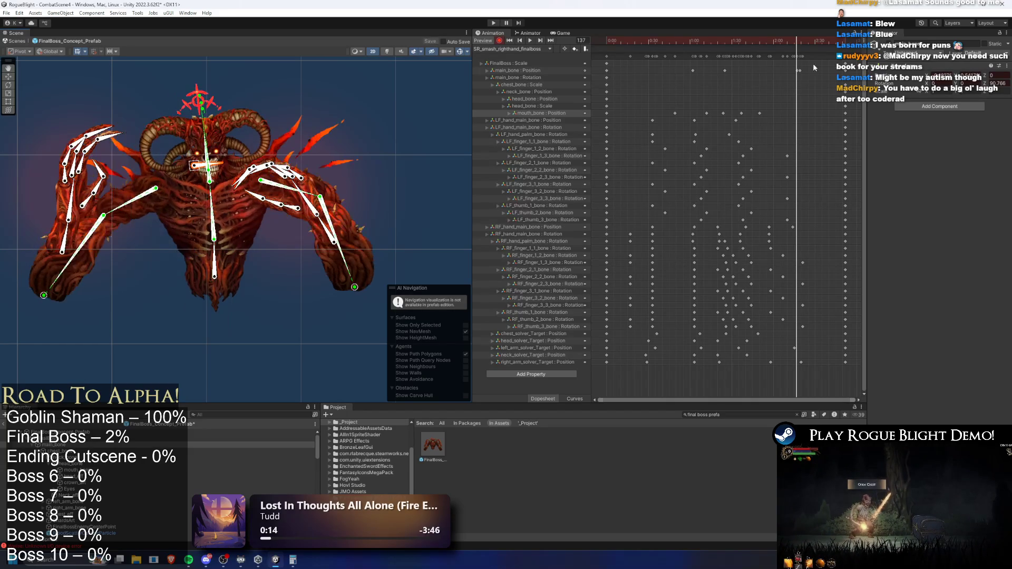
mouse_move(795, 40)
left_mouse_down()
mouse_move(770, 40)
mouse_move(815, 51)
mouse_move(789, 70)
mouse_move(754, 42)
mouse_move(823, 40)
mouse_move(714, 54)
left_mouse_up()
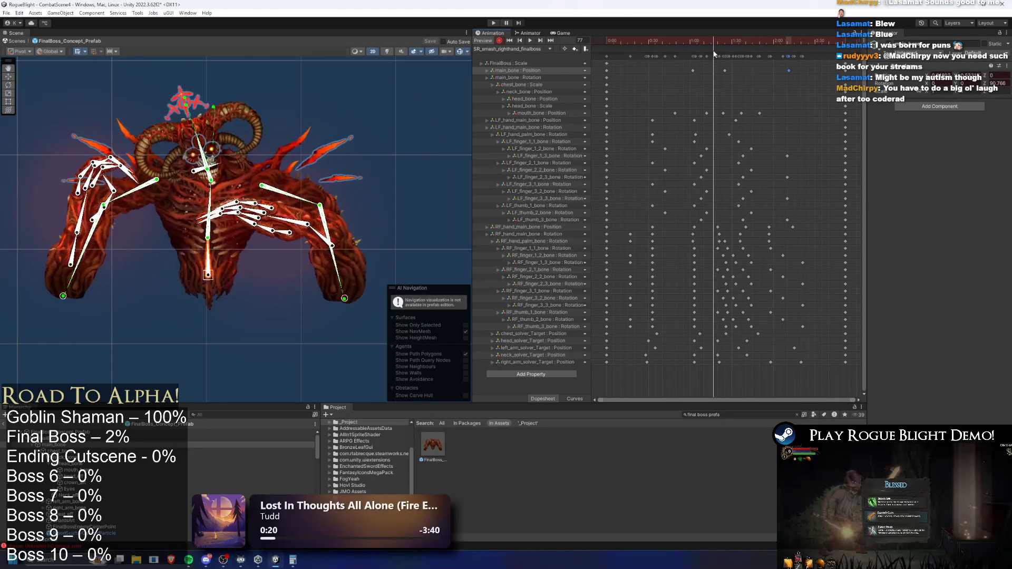
key("space")
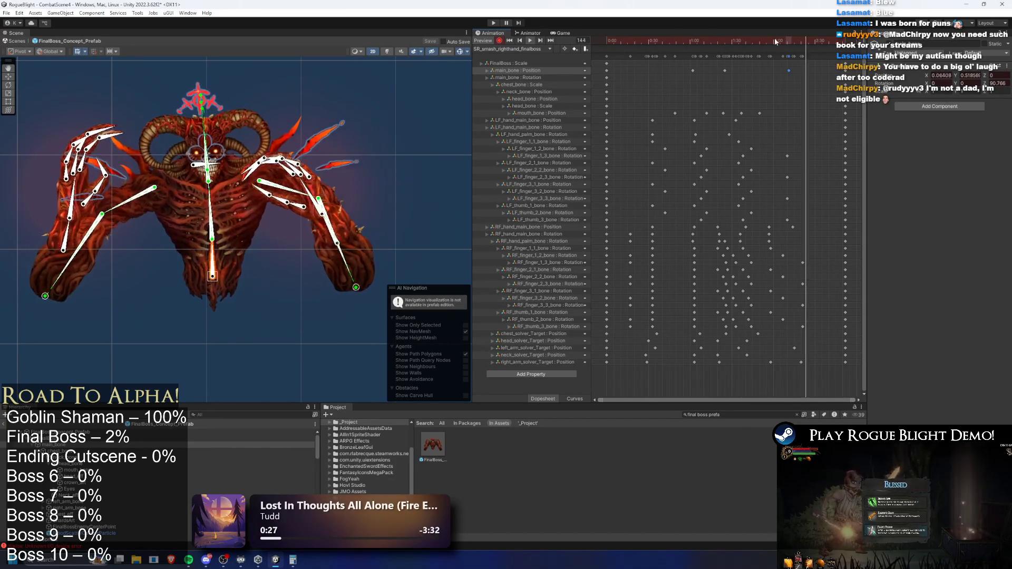
Nudge the main_bone Position key earlier, replay the smash, and stop at frame 119
left_click(782, 69)
left_click_drag(787, 70, 771, 70)
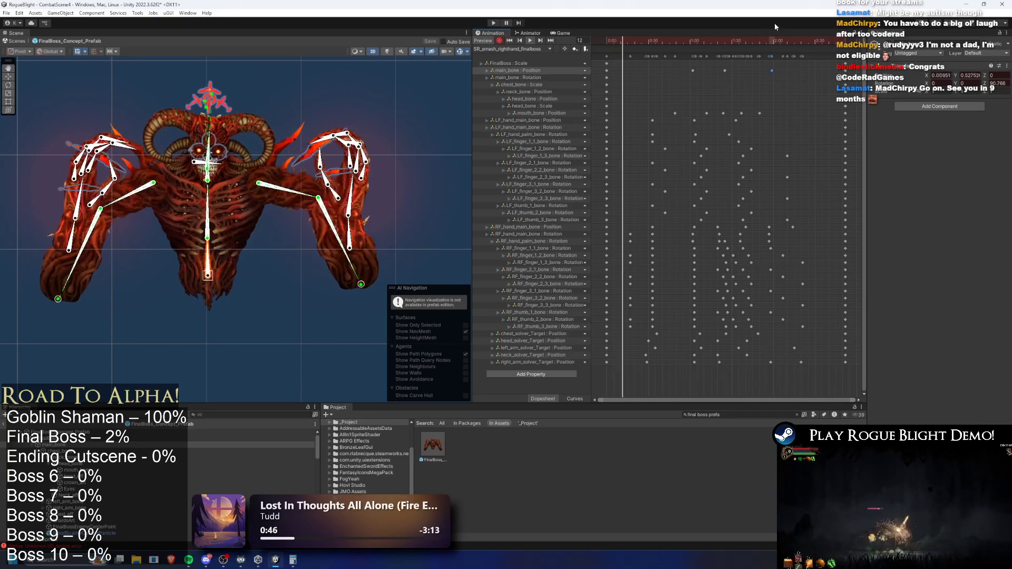
mouse_move(744, 38)
left_mouse_down()
mouse_move(820, 38)
mouse_move(771, 39)
left_mouse_up()
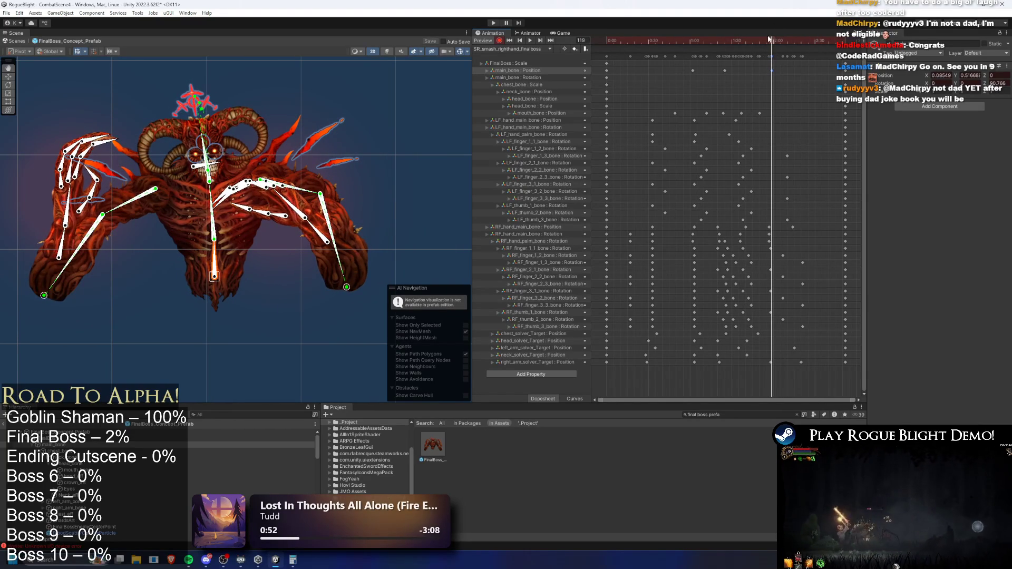
key("space")
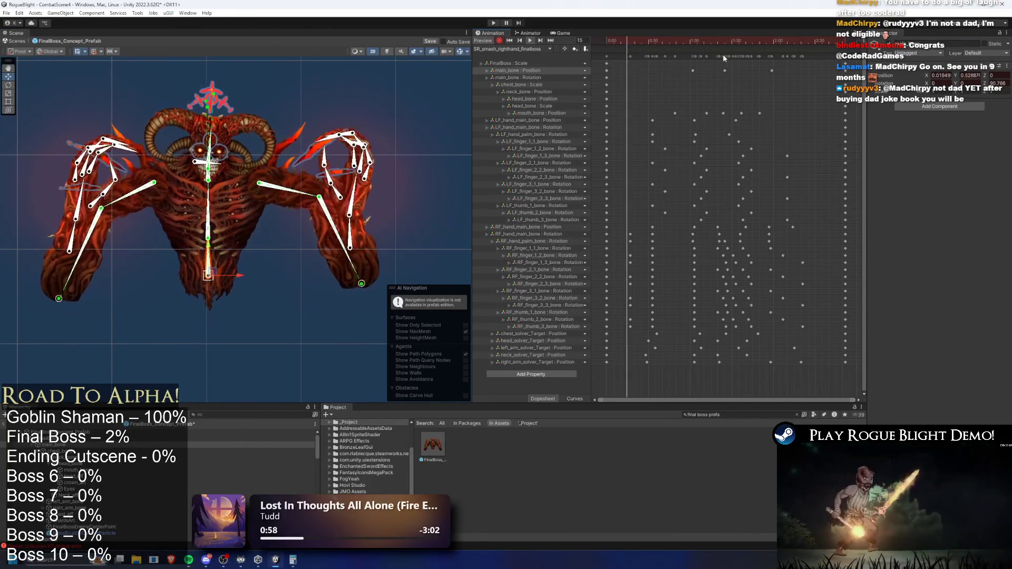
left_click(772, 40)
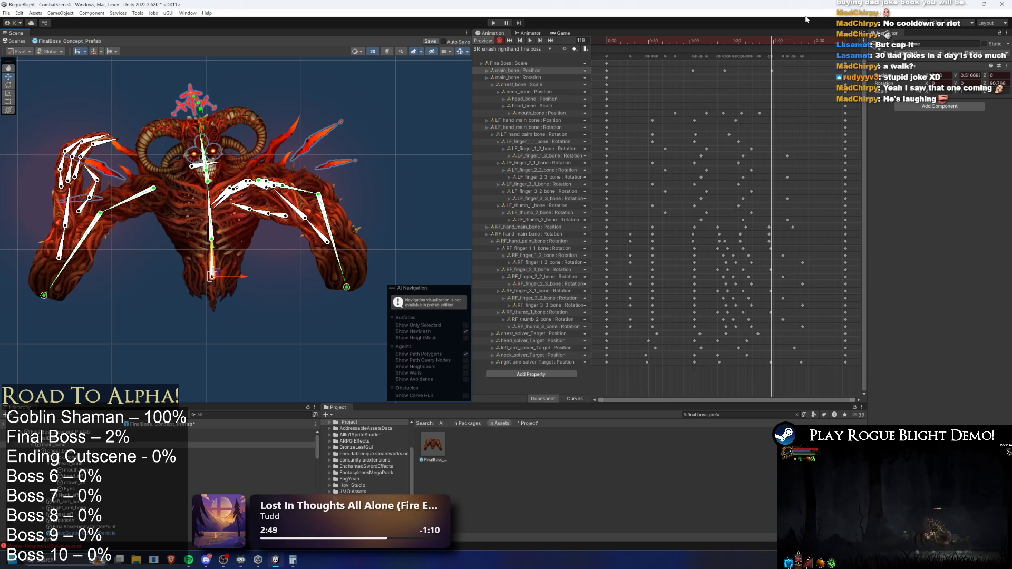
key("space")
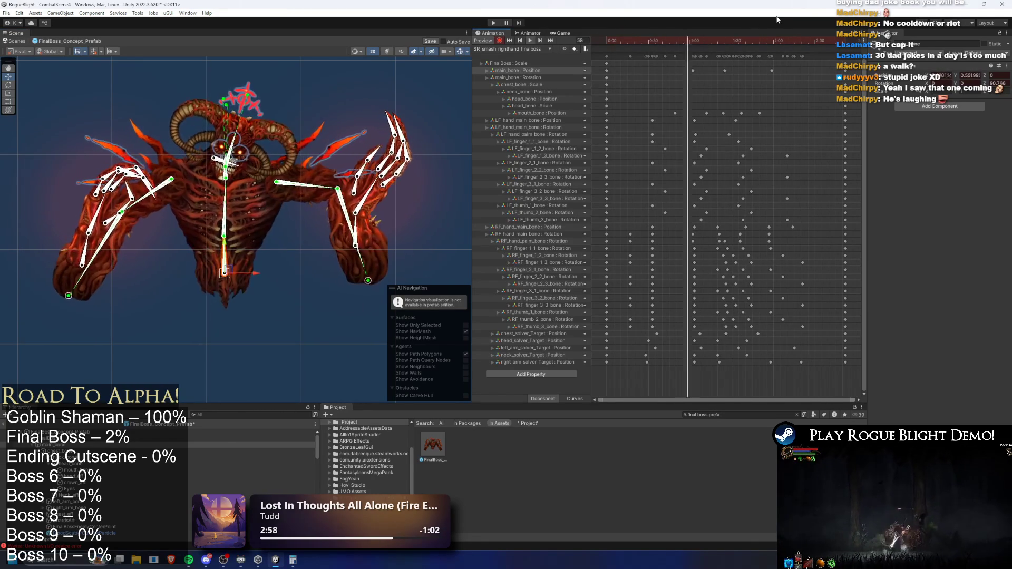
At frame 126, move the head target to straighten the boss's head
left_click(746, 39)
mouse_move(745, 39)
left_mouse_down()
mouse_move(793, 41)
mouse_move(784, 42)
left_mouse_up()
left_click_drag(211, 58, 213, 126)
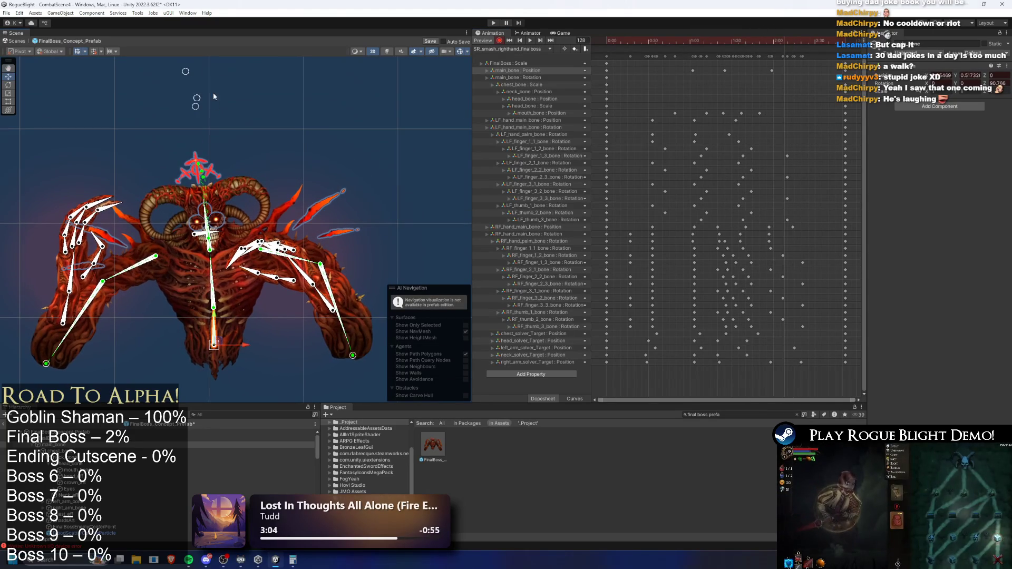
left_click_drag(188, 72, 207, 68)
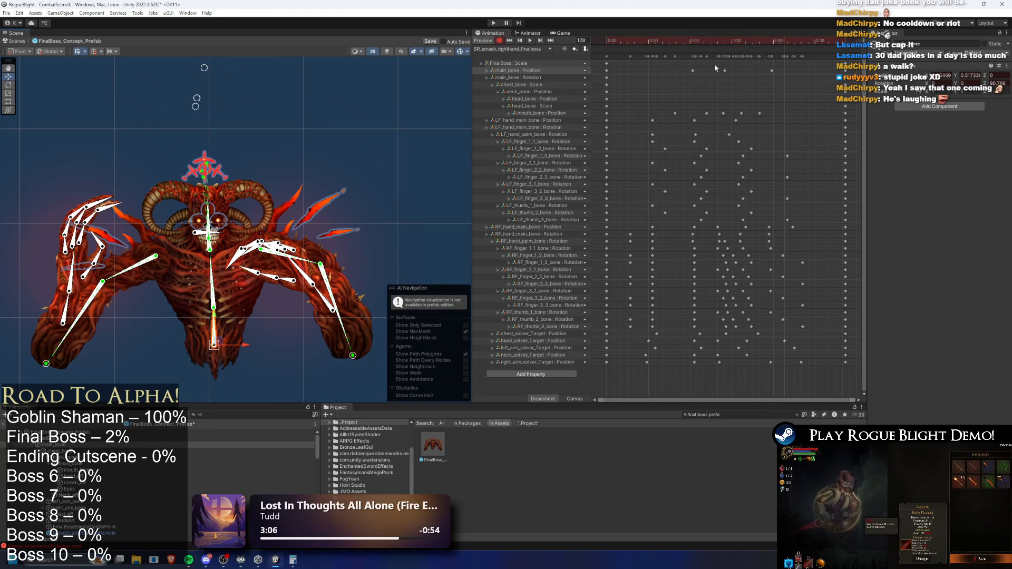
key("ctrl+z")
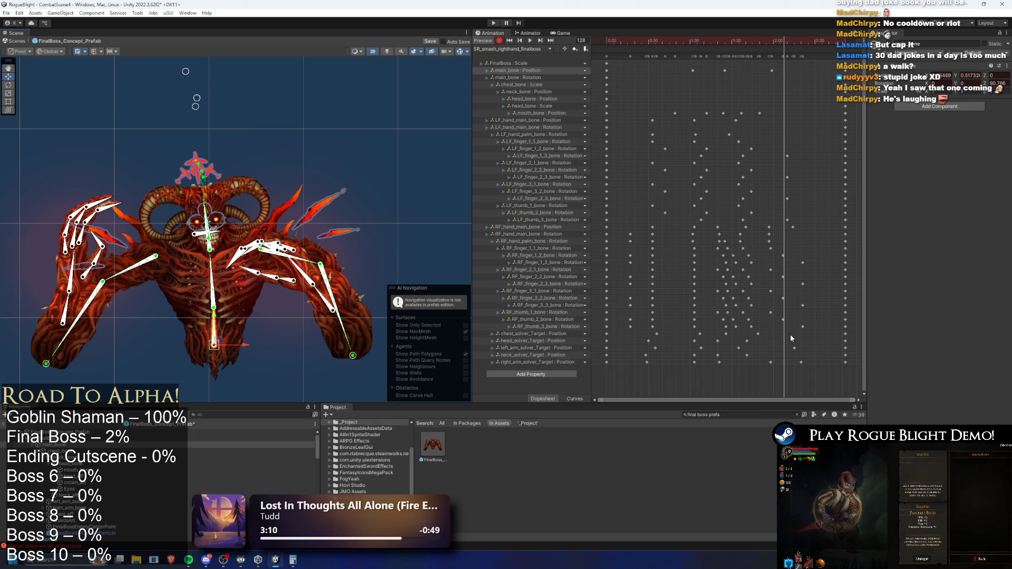
left_click_drag(184, 74, 207, 71)
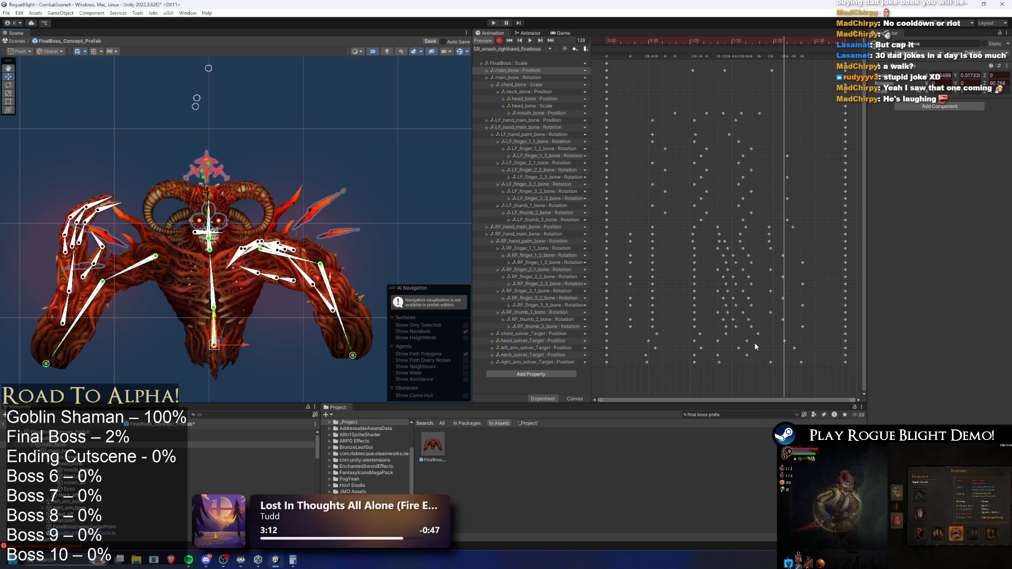
Preview the pose, shift the two solver-target keyframes later, and replay the animation
key("space")
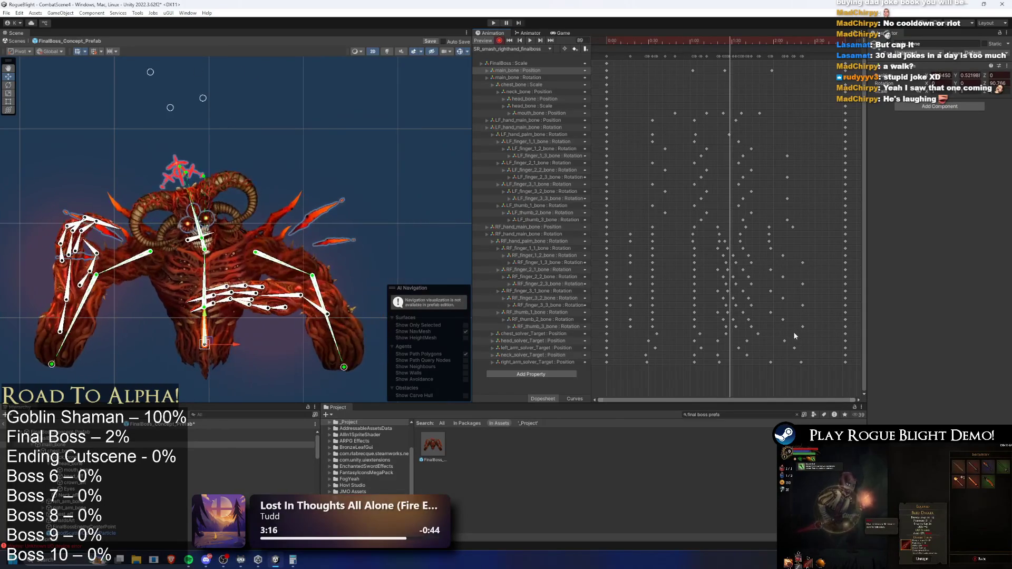
left_click_drag(743, 348, 778, 333)
key("space")
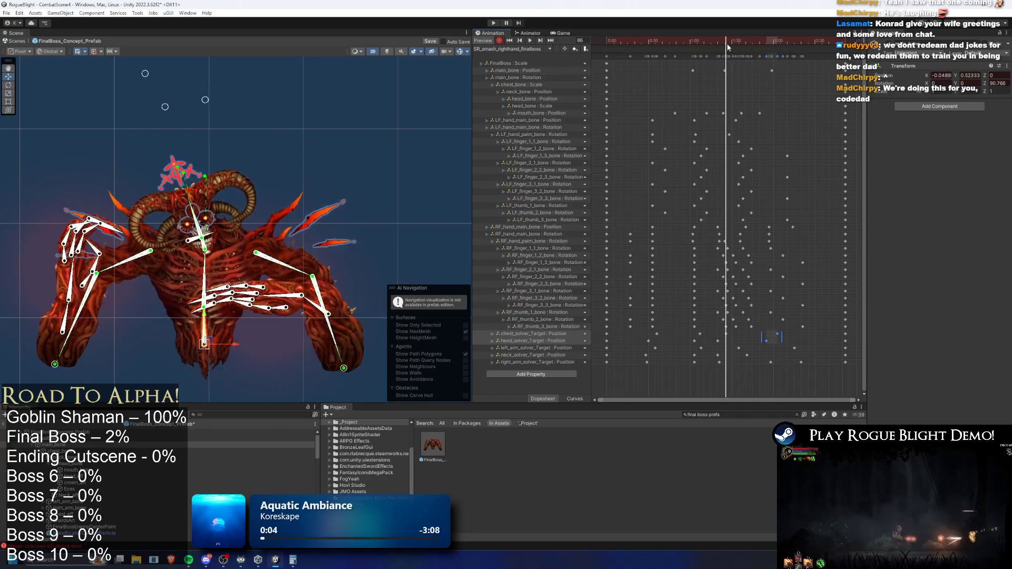
Shift the solver-target keys earlier, nudge them slightly later, and scrub from frame 118 to 65
left_click_drag(778, 55, 748, 56)
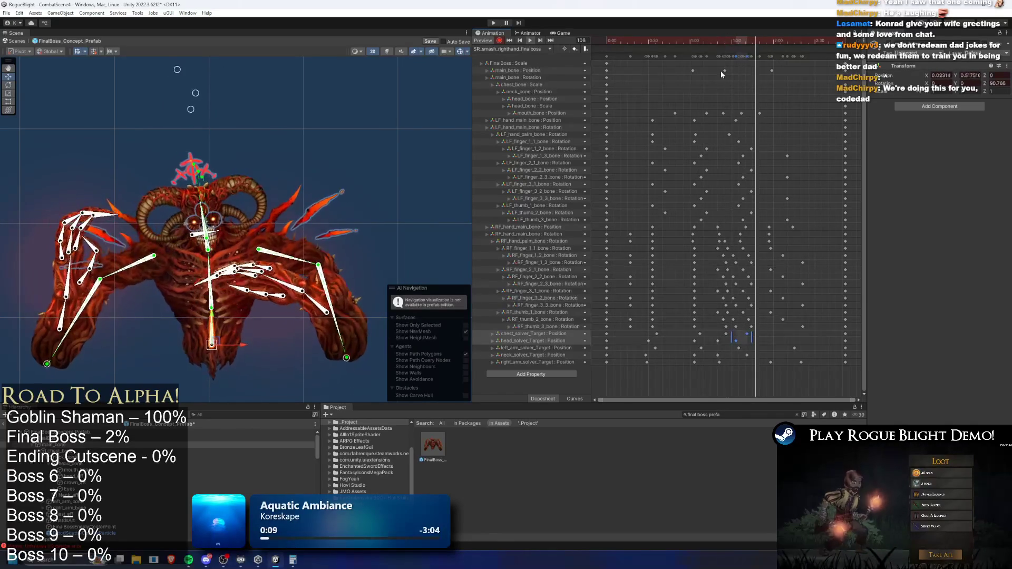
left_click_drag(743, 343, 754, 343)
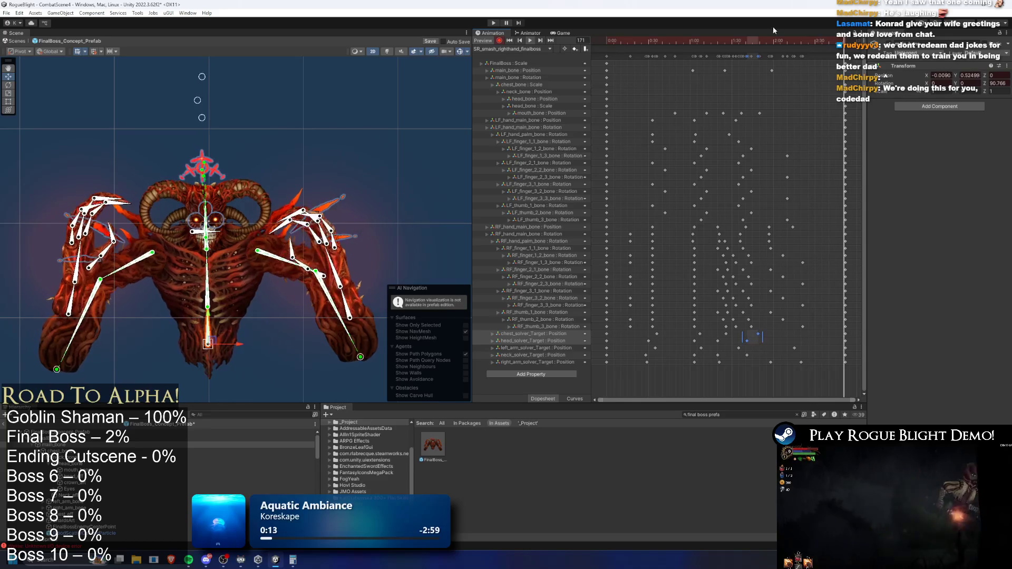
left_click(771, 41)
mouse_move(771, 41)
left_mouse_down()
mouse_move(831, 43)
mouse_move(696, 58)
mouse_move(814, 55)
left_mouse_up()
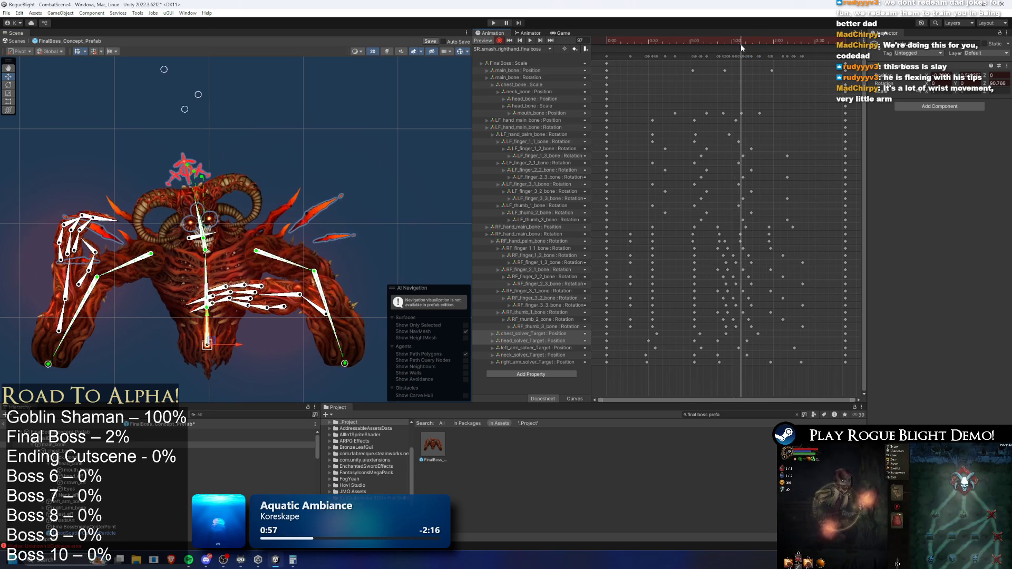
Scrub the smash clip around frame 140, preview the animation, then enter Play mode
mouse_move(804, 42)
left_mouse_down()
mouse_move(770, 42)
mouse_move(830, 45)
mouse_move(733, 57)
mouse_move(820, 59)
mouse_move(681, 68)
mouse_move(825, 75)
mouse_move(697, 80)
mouse_move(799, 80)
mouse_move(747, 85)
mouse_move(692, 77)
left_mouse_up()
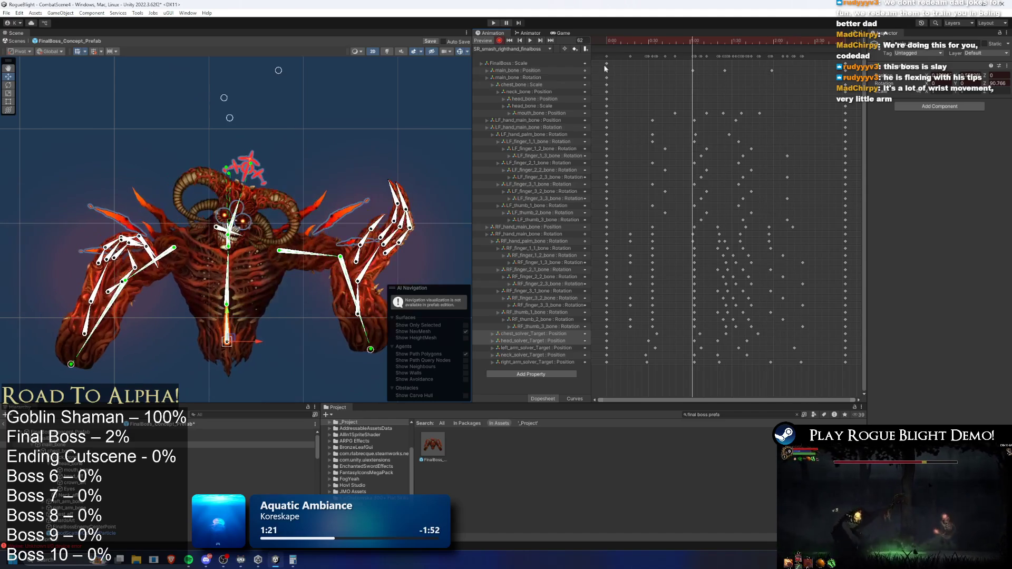
left_click(529, 42)
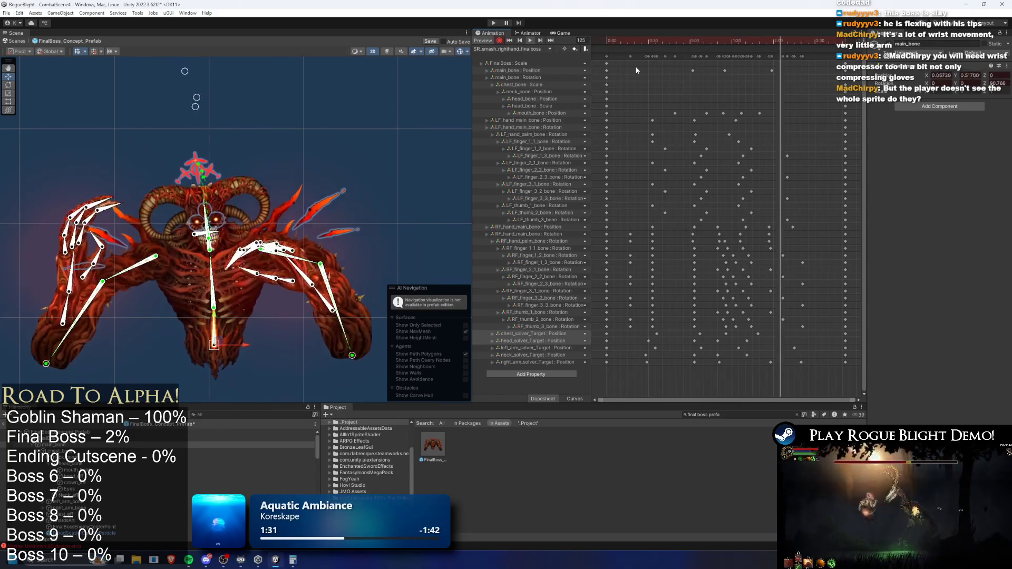
left_click(492, 23)
Dismiss the modifications warning and move the knight left and right around the arena
key("Return")
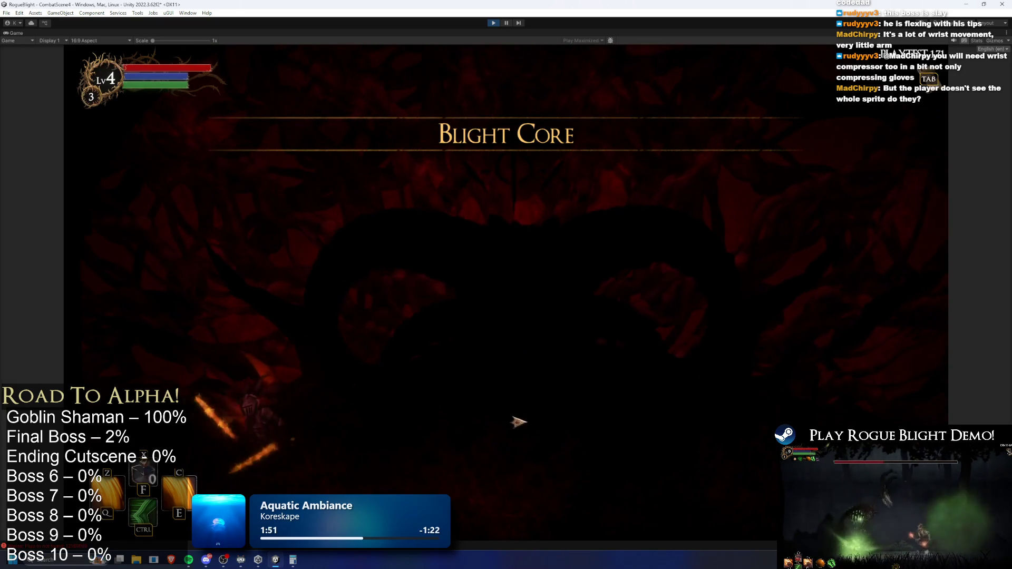
key("d")
key("a")
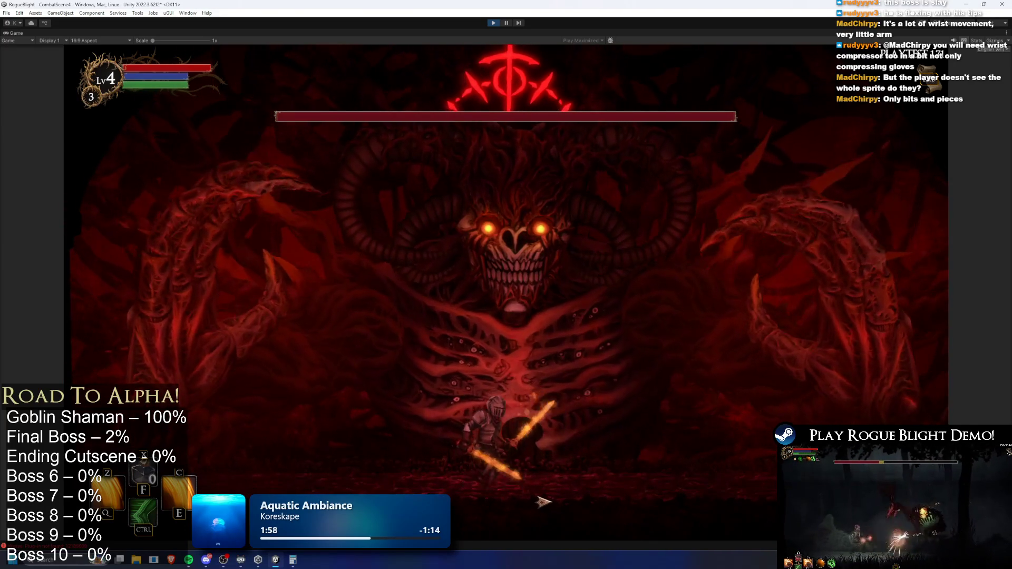
key("a")
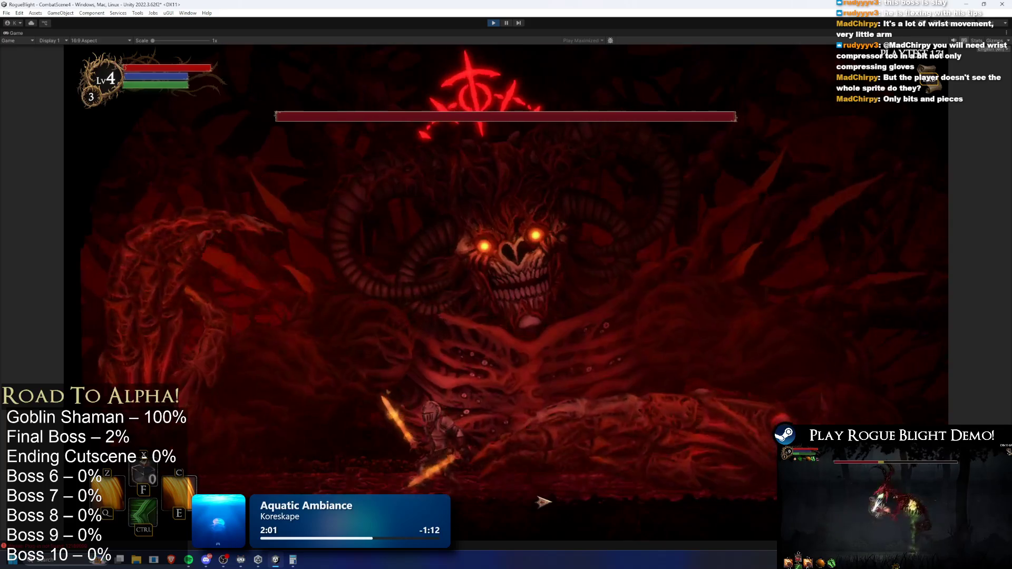
key("a")
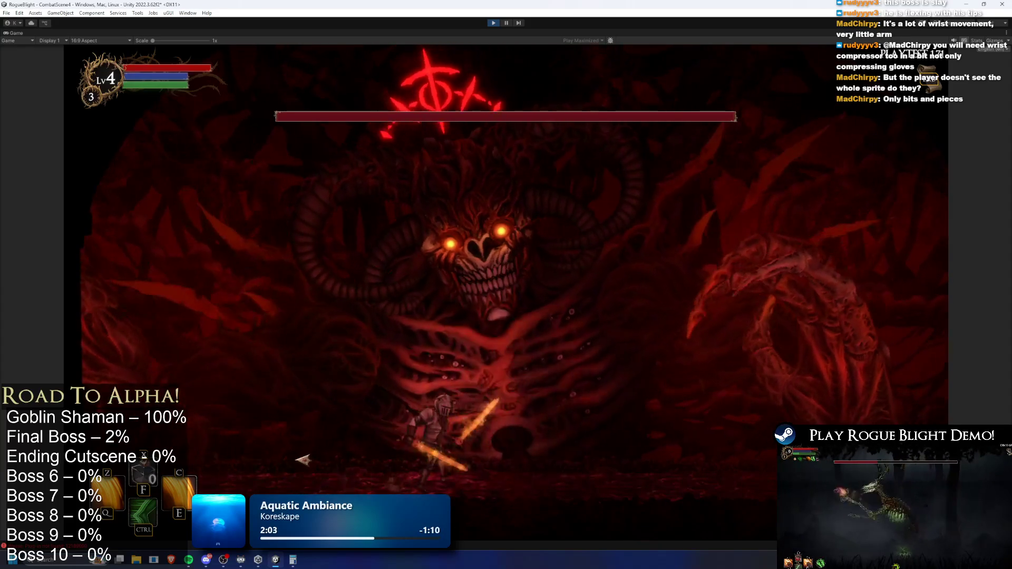
key("d")
key("a")
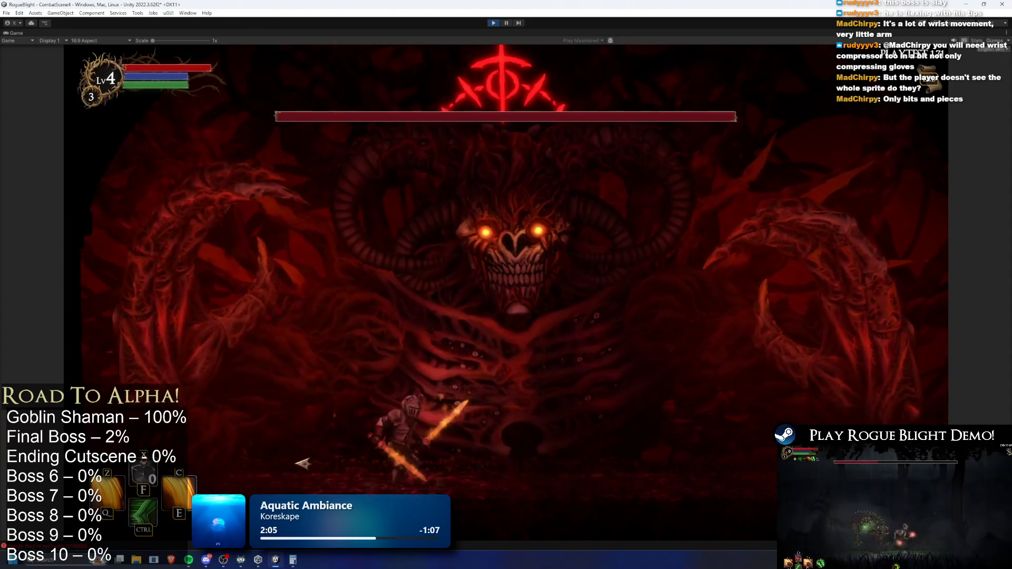
key("d")
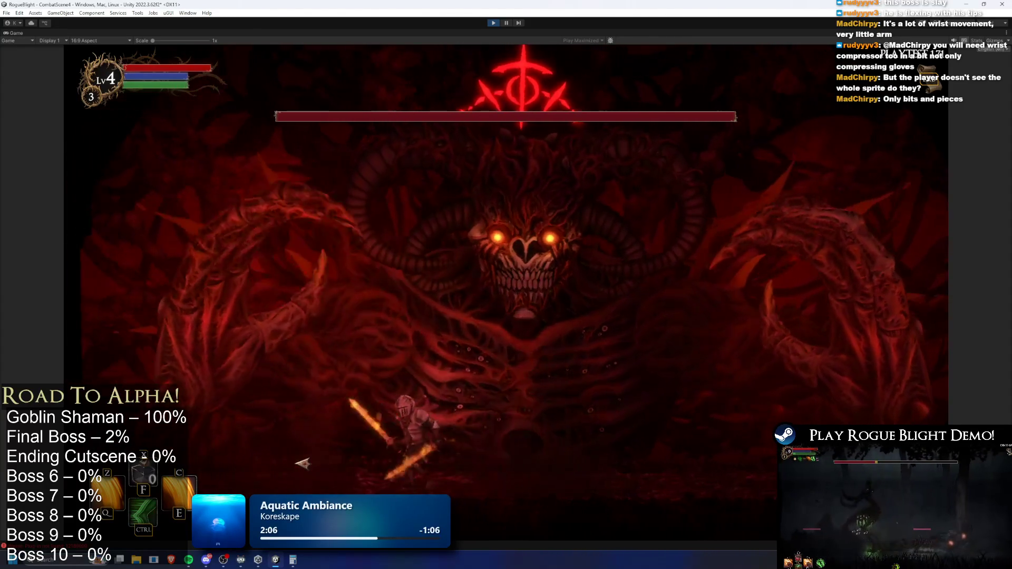
Dash and slash at the final boss until the knight dies, then confirm level progress
key("d")
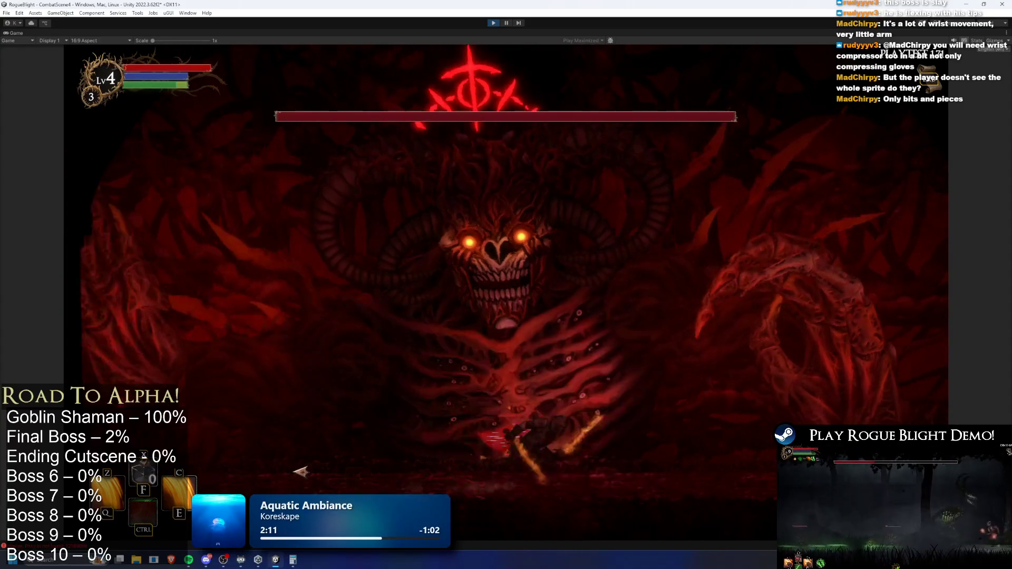
key("d")
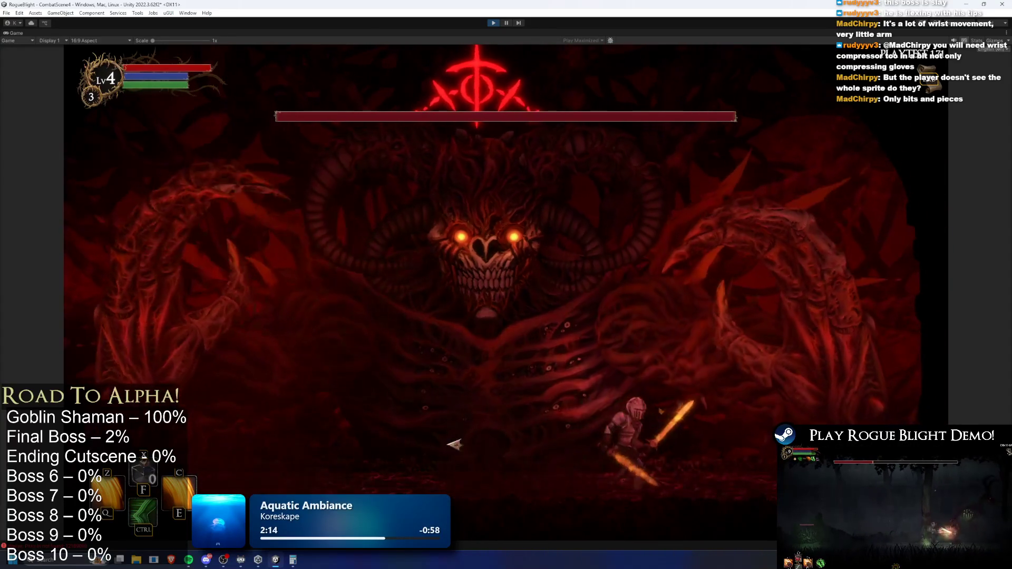
key("a")
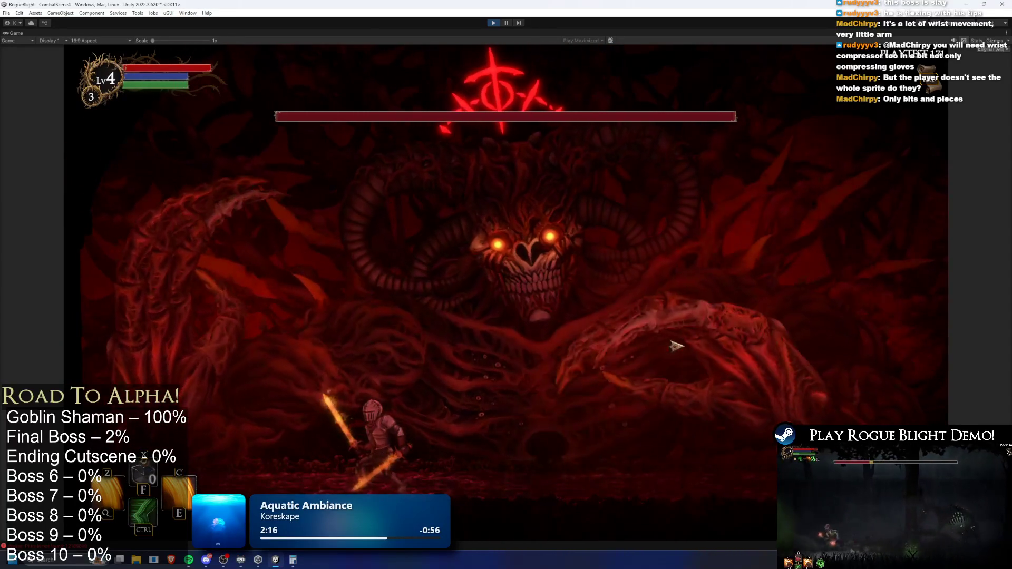
key("d")
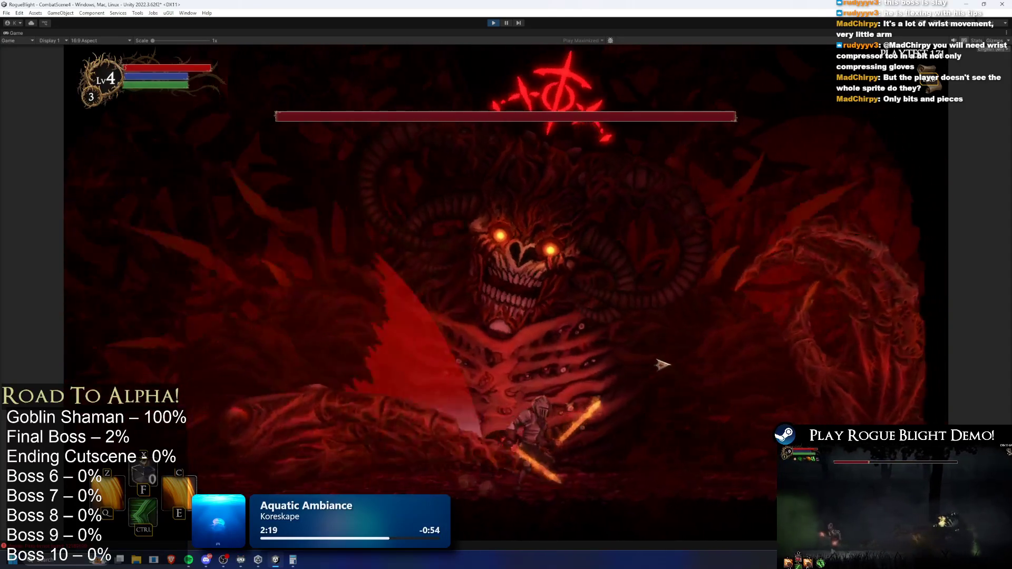
key("a")
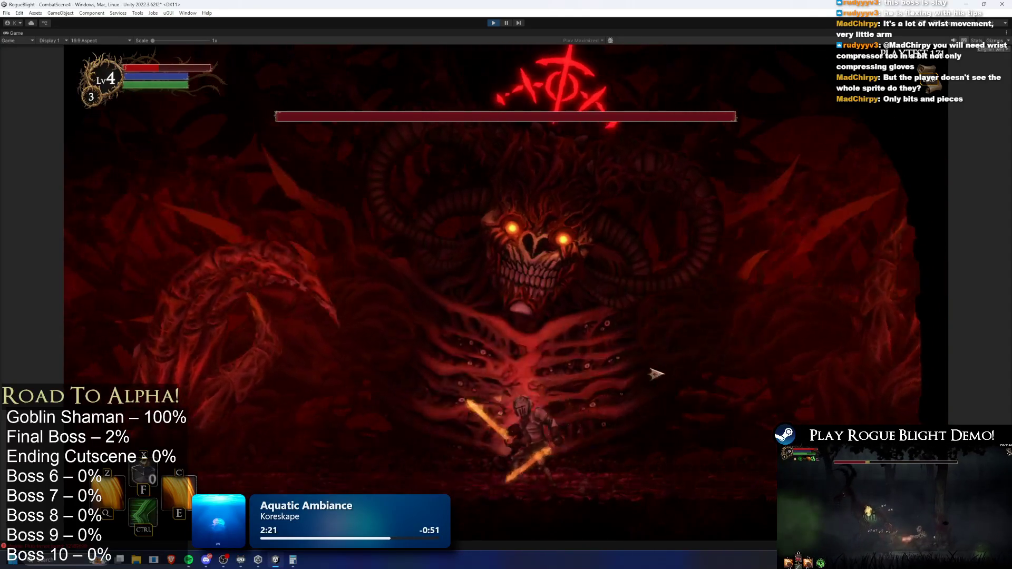
key("a")
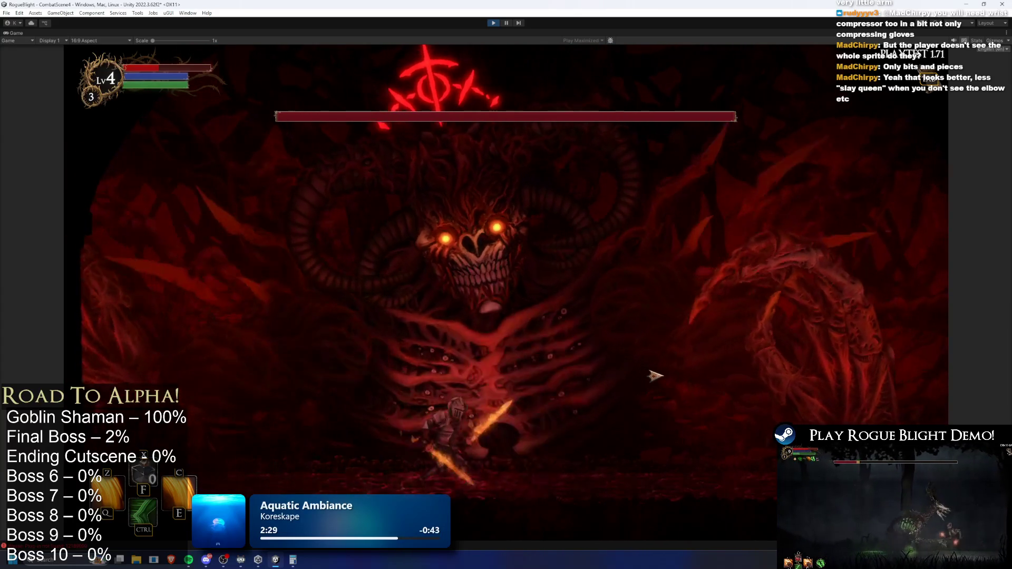
left_click(644, 369)
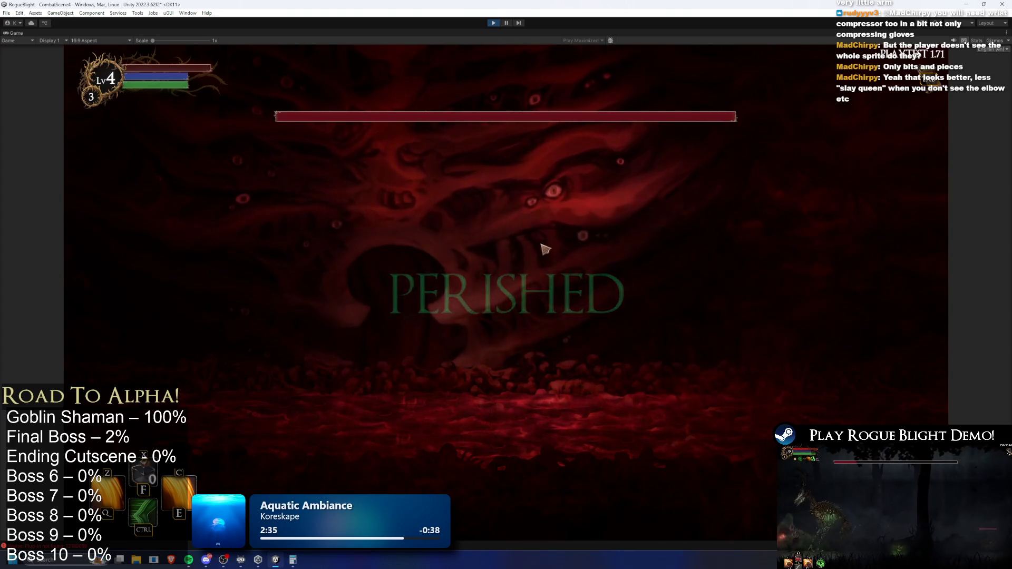
left_click(529, 375)
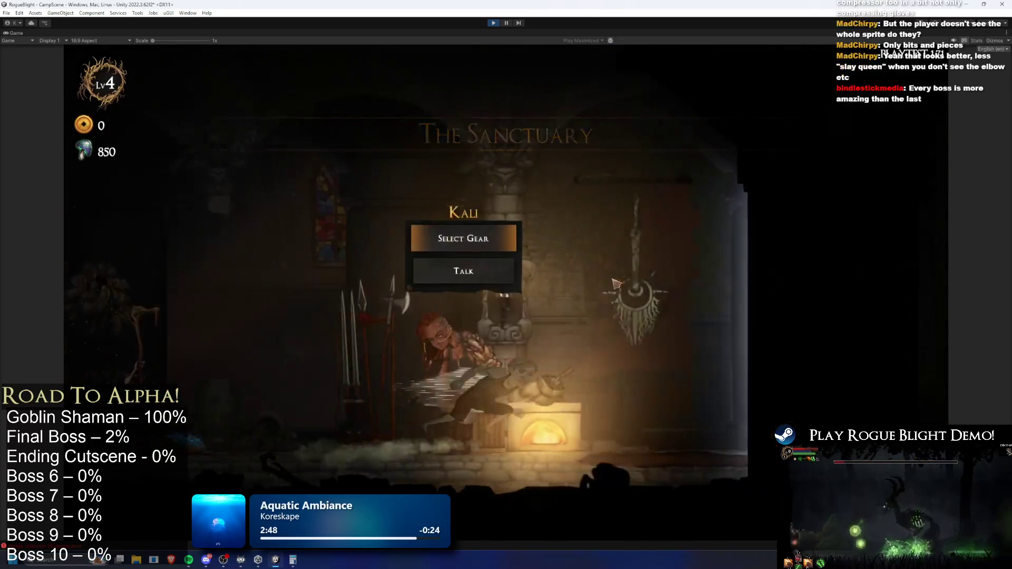
Start the Story Mode map at difficulty 3 and pick the Wooden Sword as starting weapon
key("e")
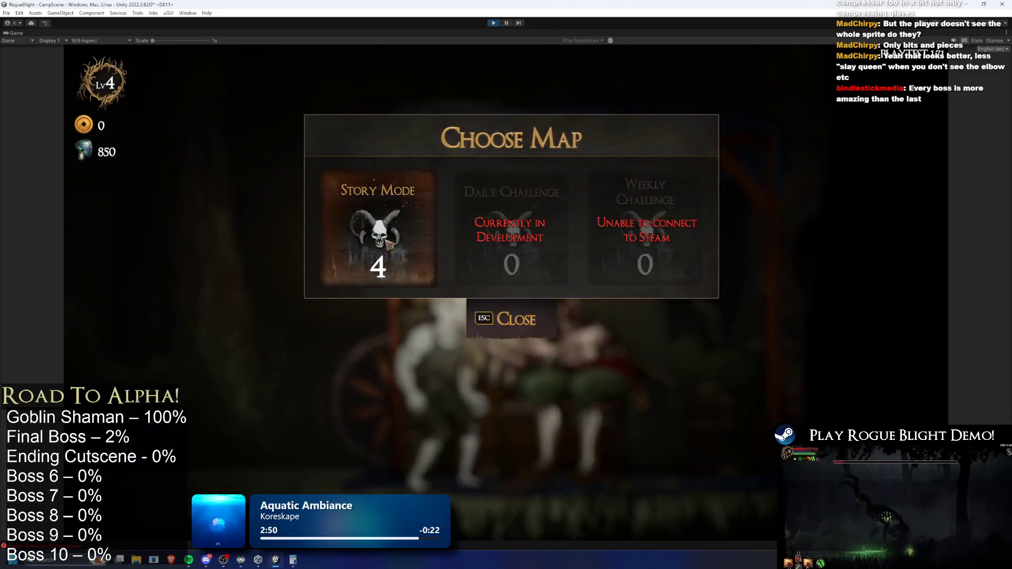
key("Return")
left_click(543, 216)
left_click(606, 271)
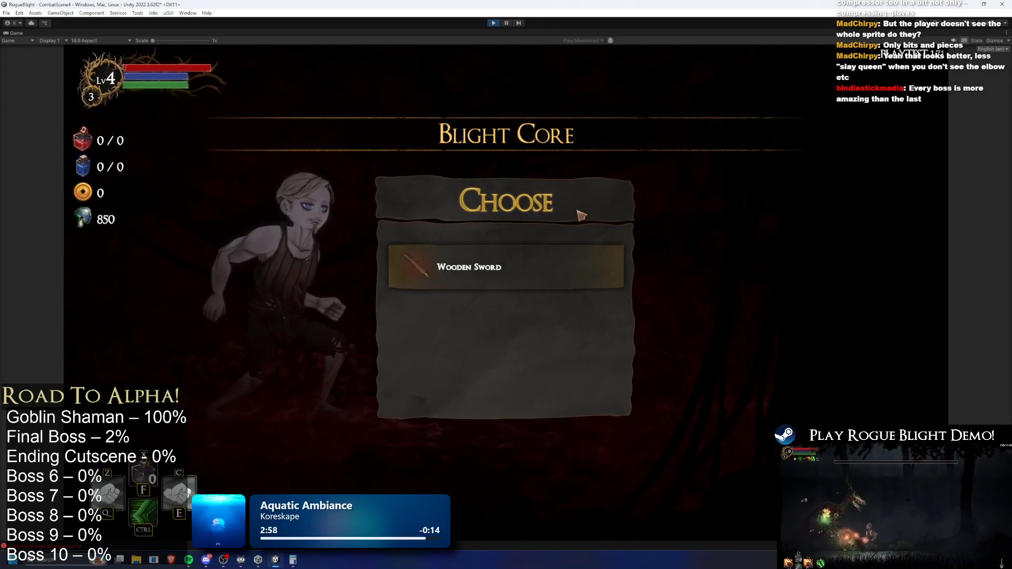
left_click(562, 280)
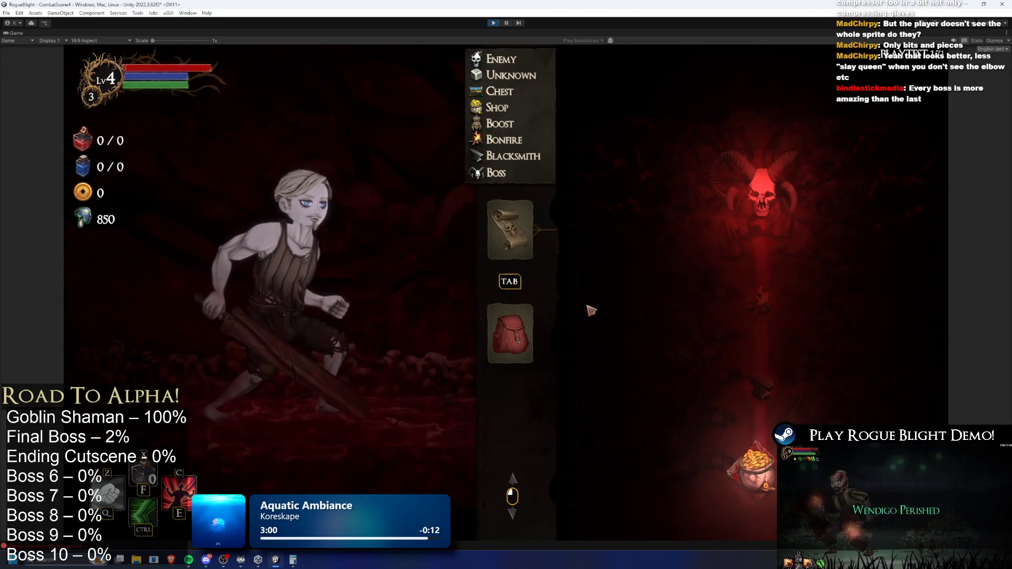
Add all gear with the F1 cheat and equip the Fire Sword and Death Sword
key("F1")
key("Tab")
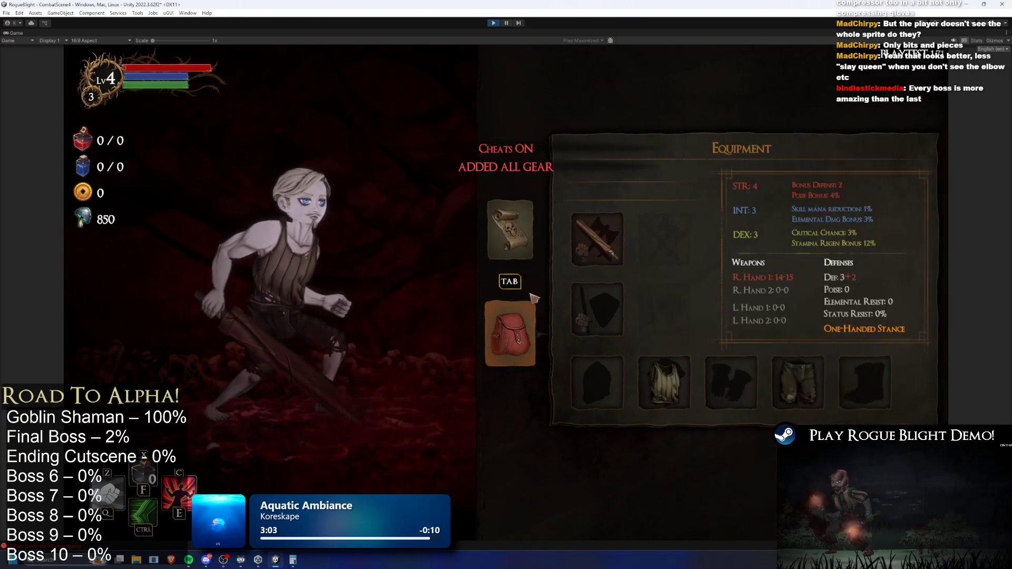
left_click(606, 258)
left_click(788, 181)
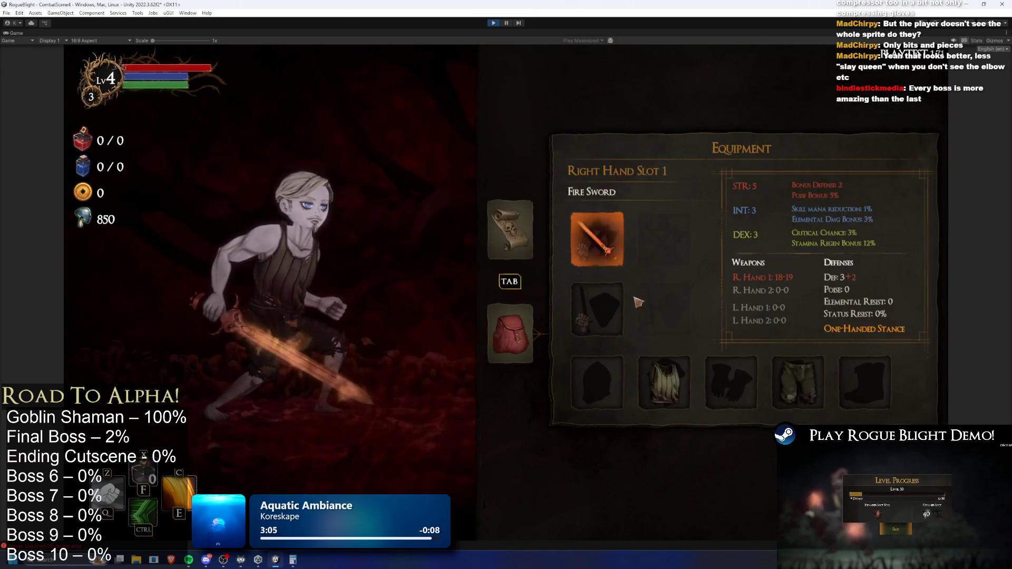
left_click(627, 300)
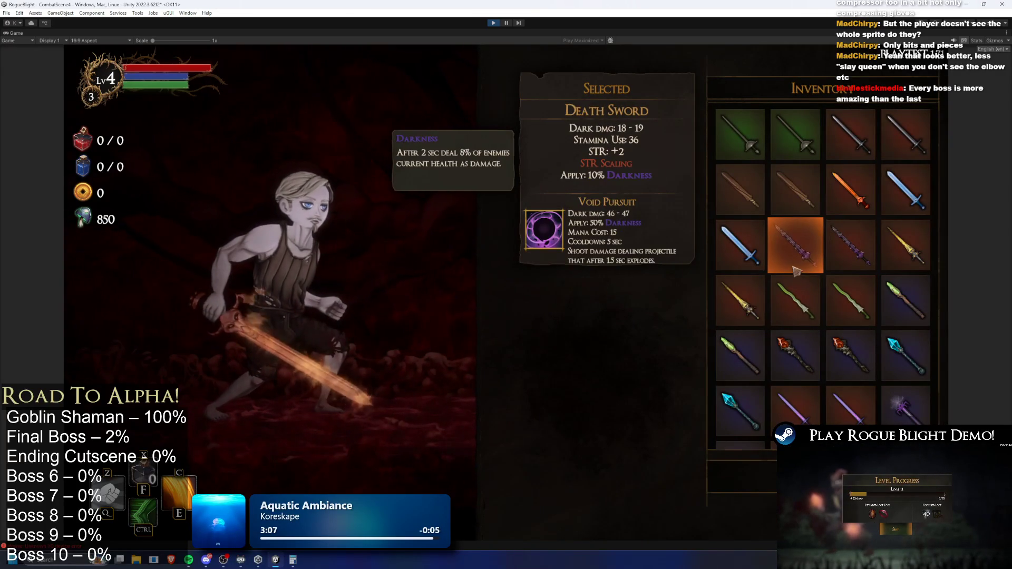
left_click(795, 266)
Equip the Knight's Helmet, Thief's Armor and Thief's Gloves
left_click(597, 383)
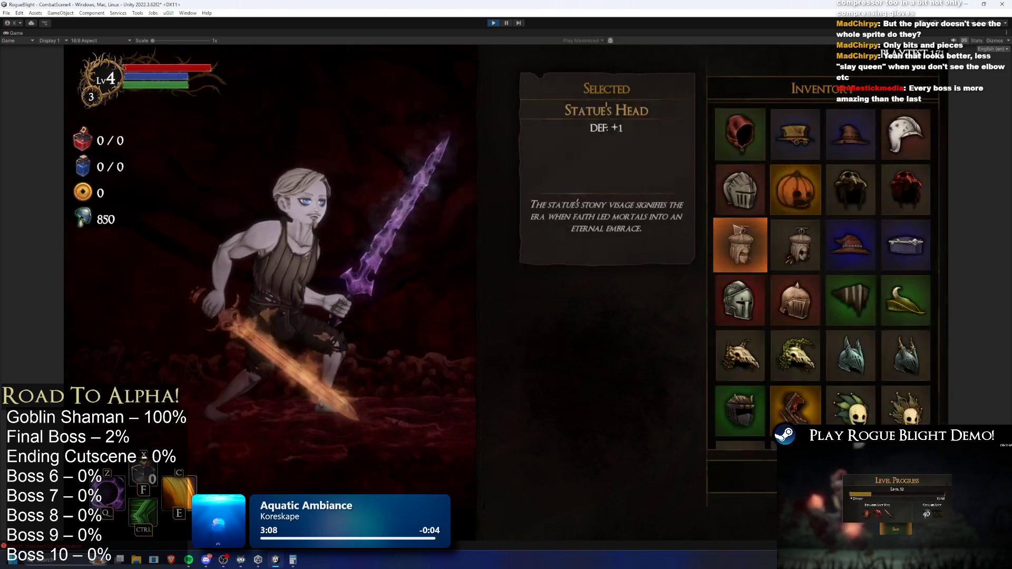
left_click(740, 190)
left_click(679, 381)
left_click(796, 274)
left_click(731, 383)
left_click(796, 274)
Equip Knight's Leggings in place of Gorilla's Leggings and return to the game
left_click(891, 382)
left_click(796, 274)
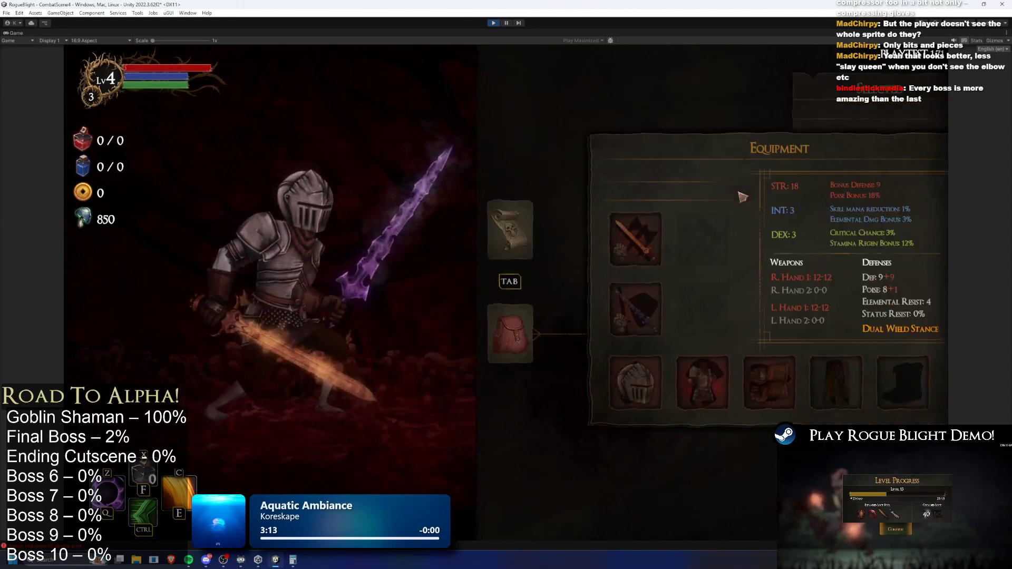
left_click(891, 382)
left_click(748, 216)
key("Escape")
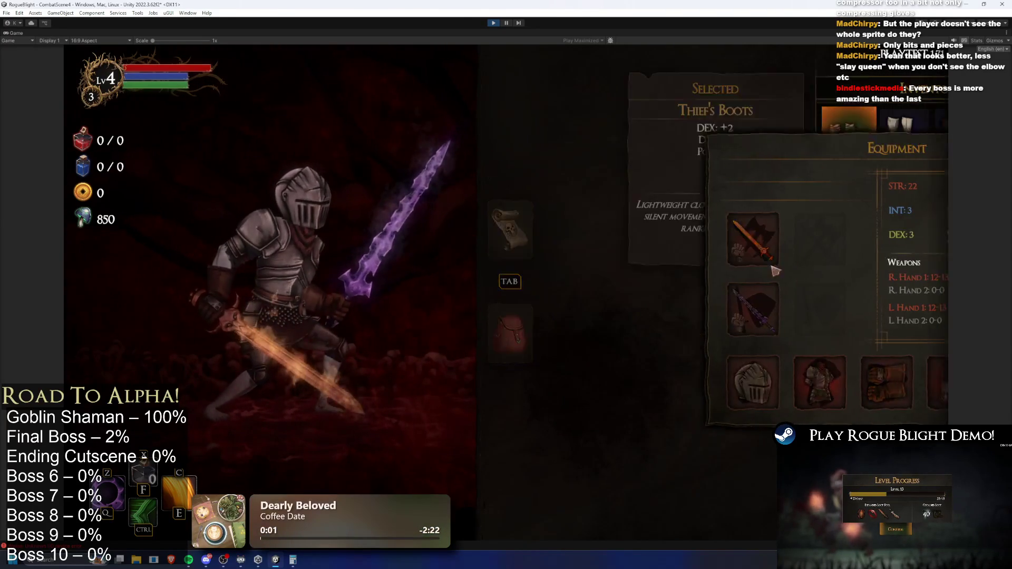
key("Escape")
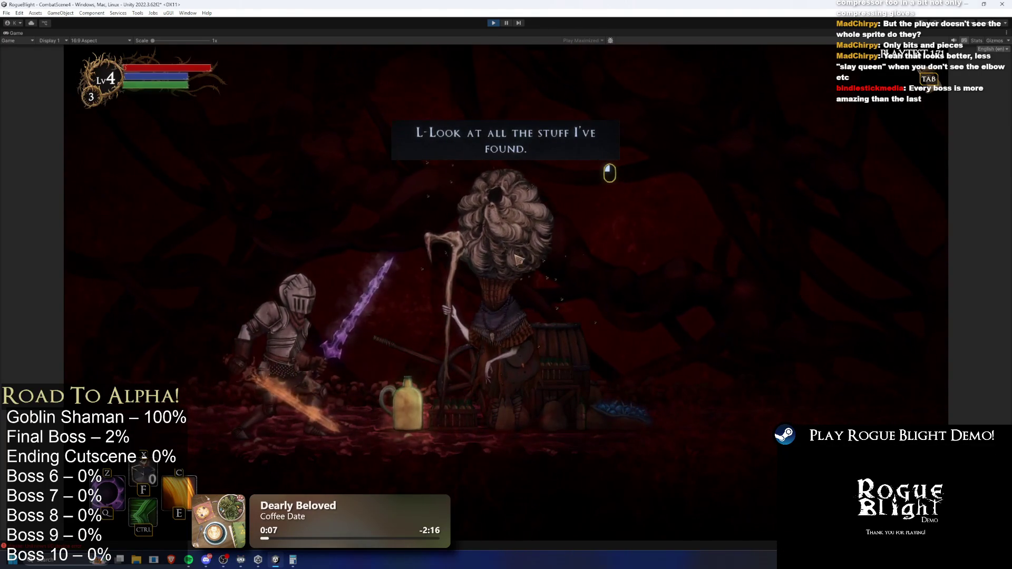
Get through the merchant's dialogue and shop, then travel to the next map node
left_click(505, 257)
left_click(604, 480)
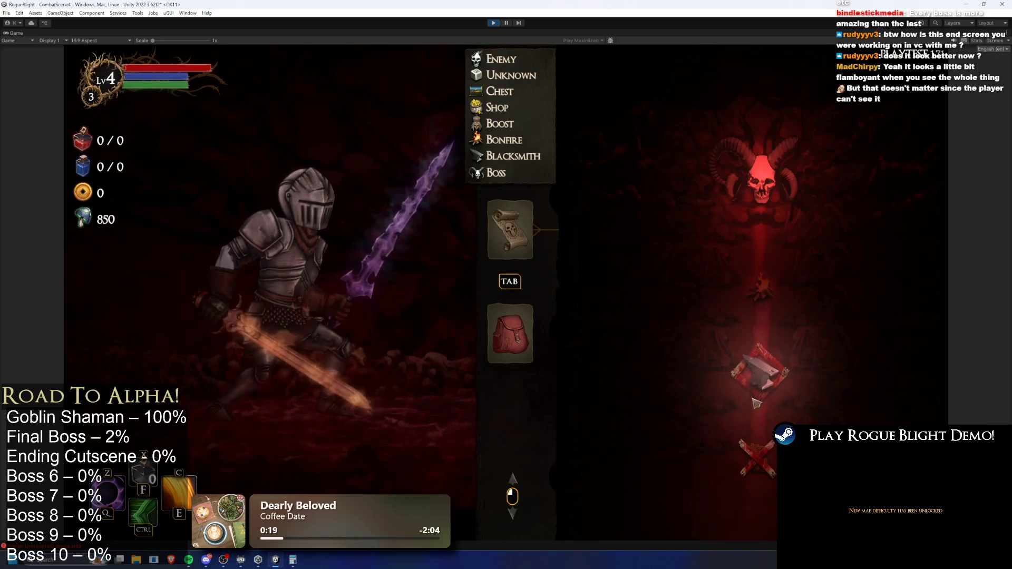
left_click(767, 384)
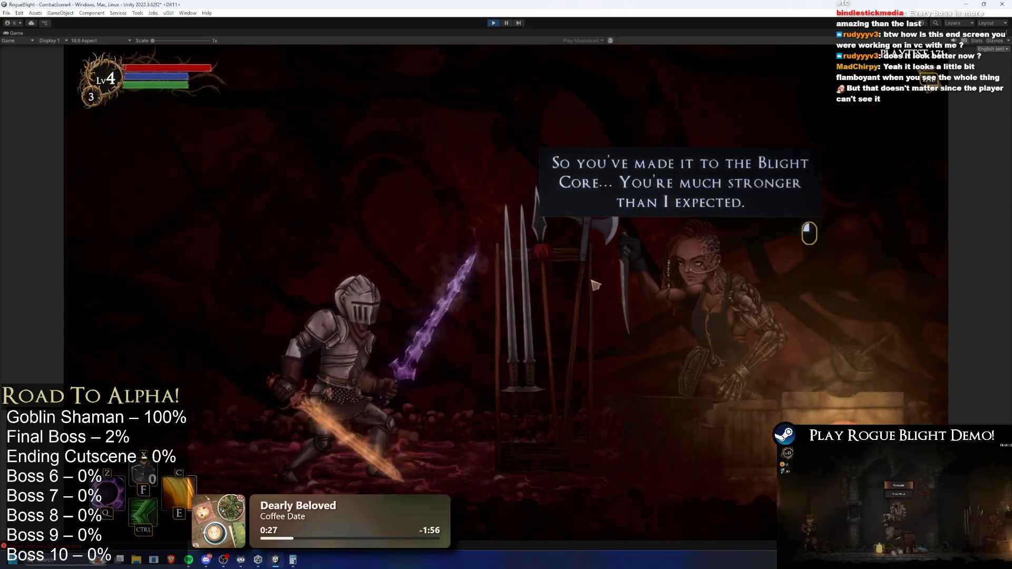
Click through the blacksmith's dialogue and upgrades panel without upgrading
left_click(644, 308)
left_click(698, 290)
key("Escape")
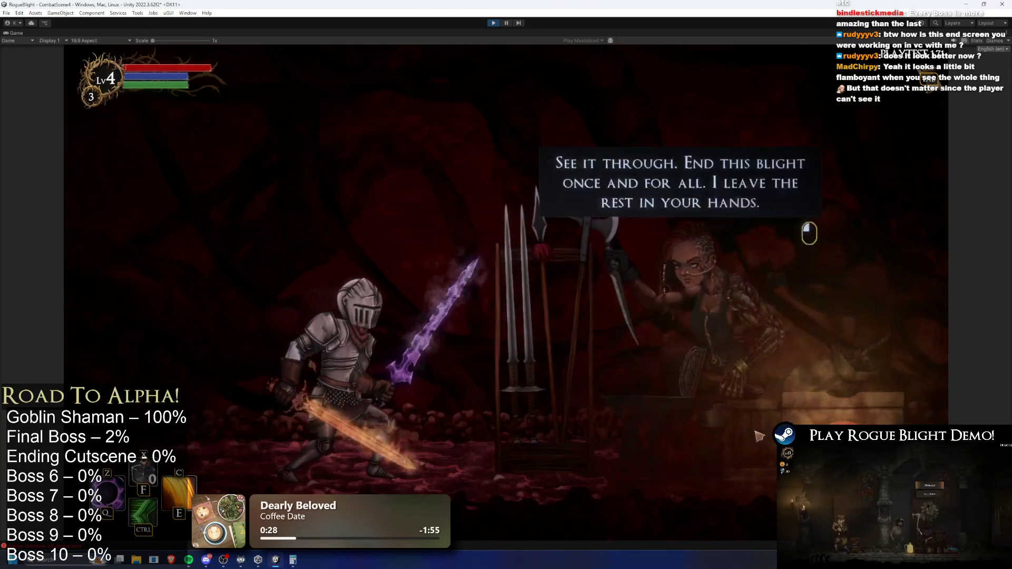
left_click(706, 316)
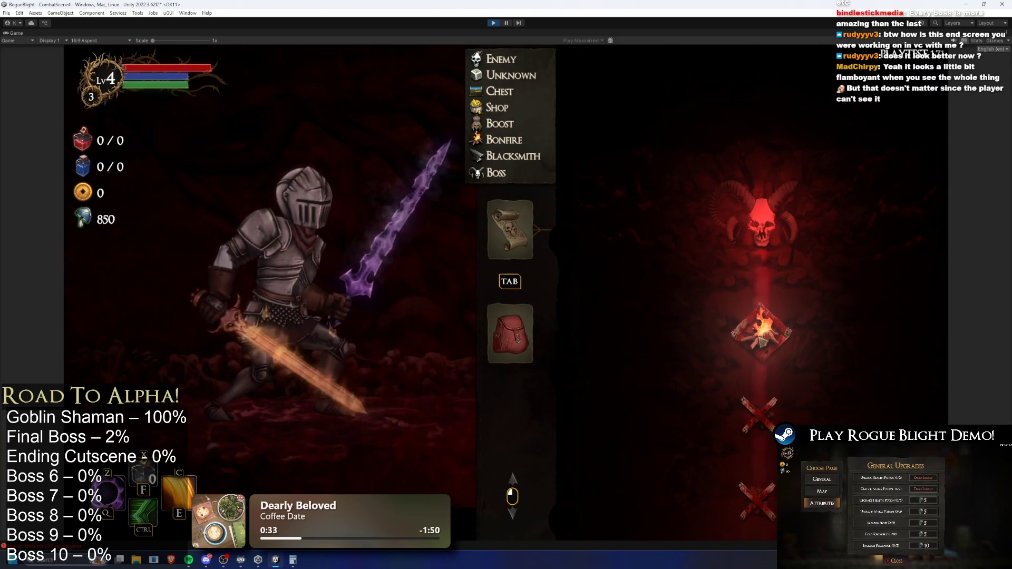
Travel to the bonfire, finish its dialogue and take the Fiery Meteor blessing
left_click(753, 359)
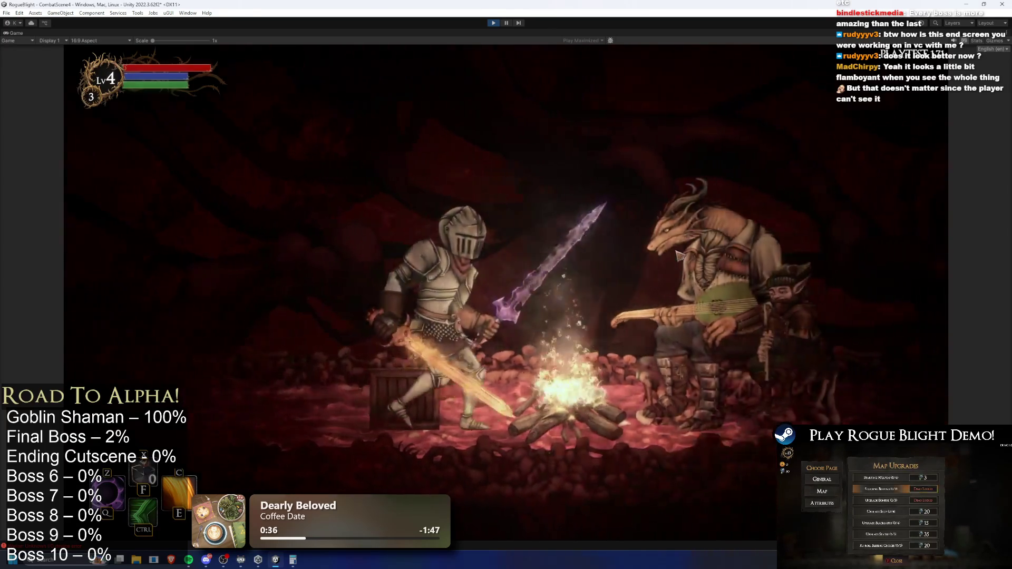
left_click(575, 186)
left_click(484, 219)
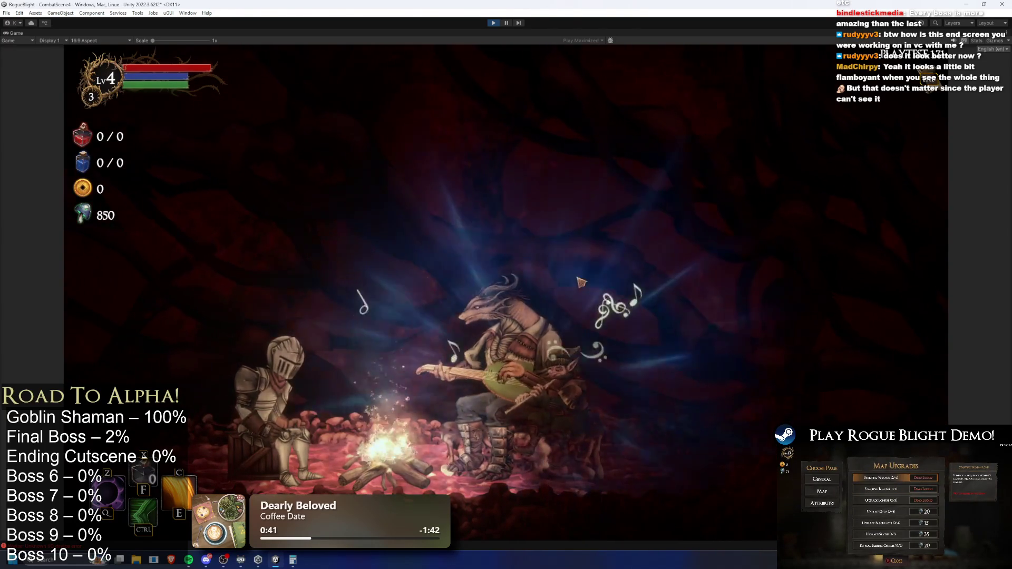
left_click(515, 337)
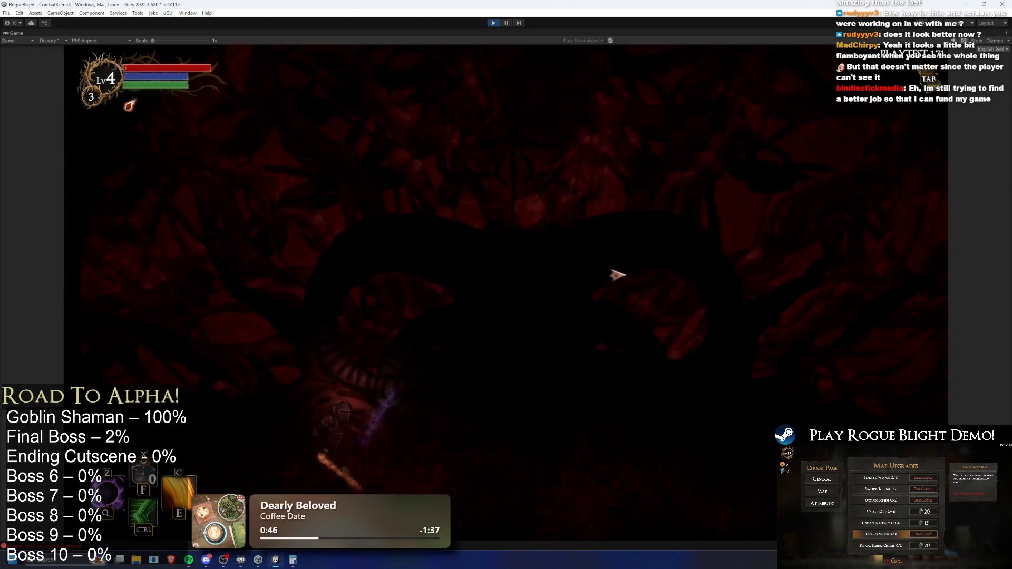
Dash and walk the knight toward the final boss, then pause the game
key("w")
key("ctrl")
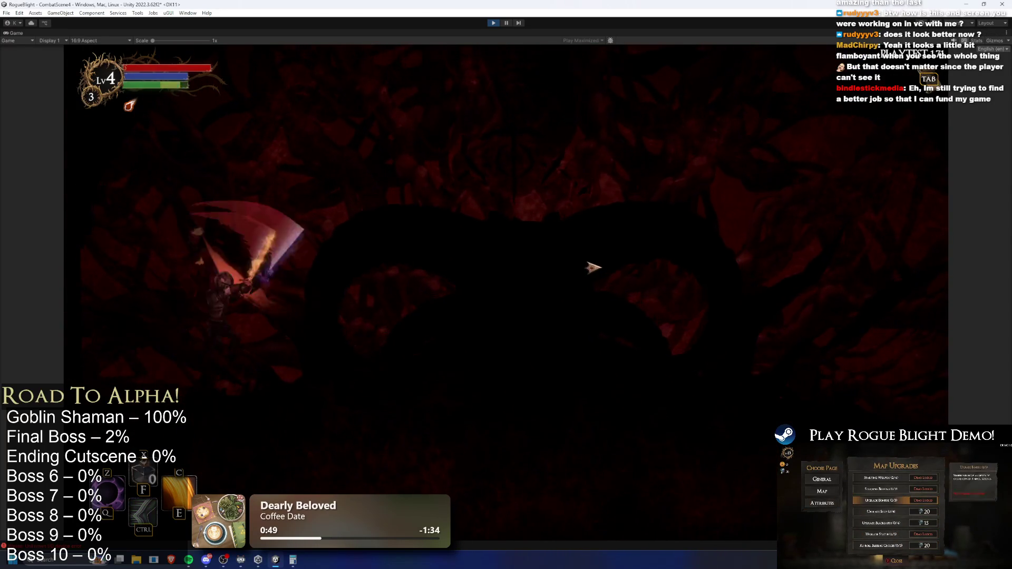
key("a")
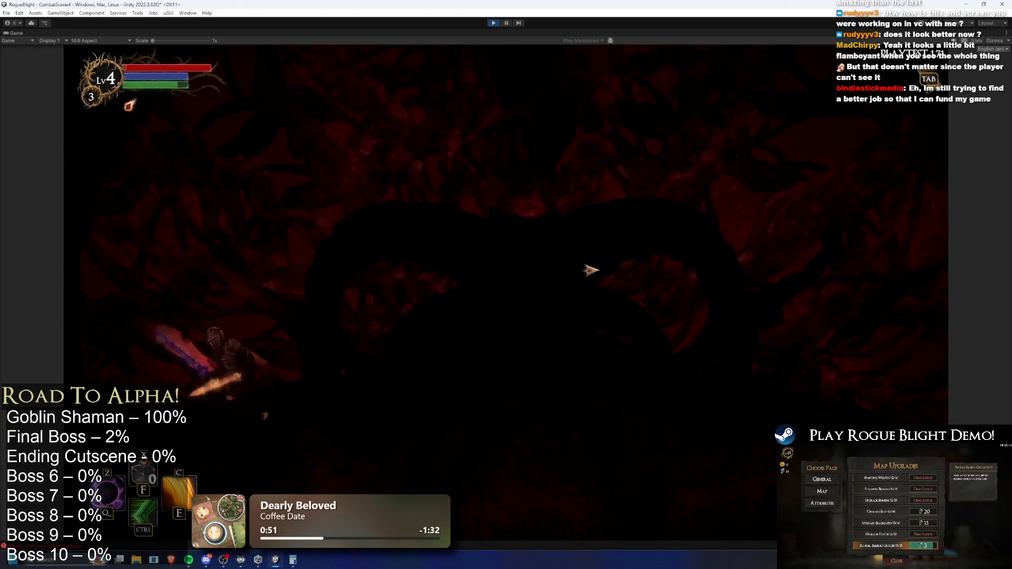
key("d")
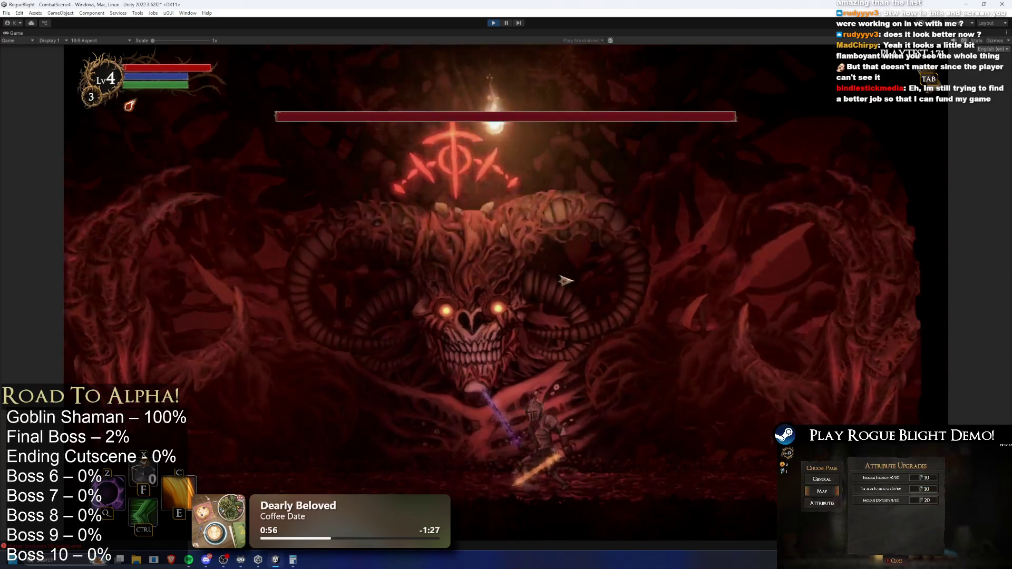
key("Escape")
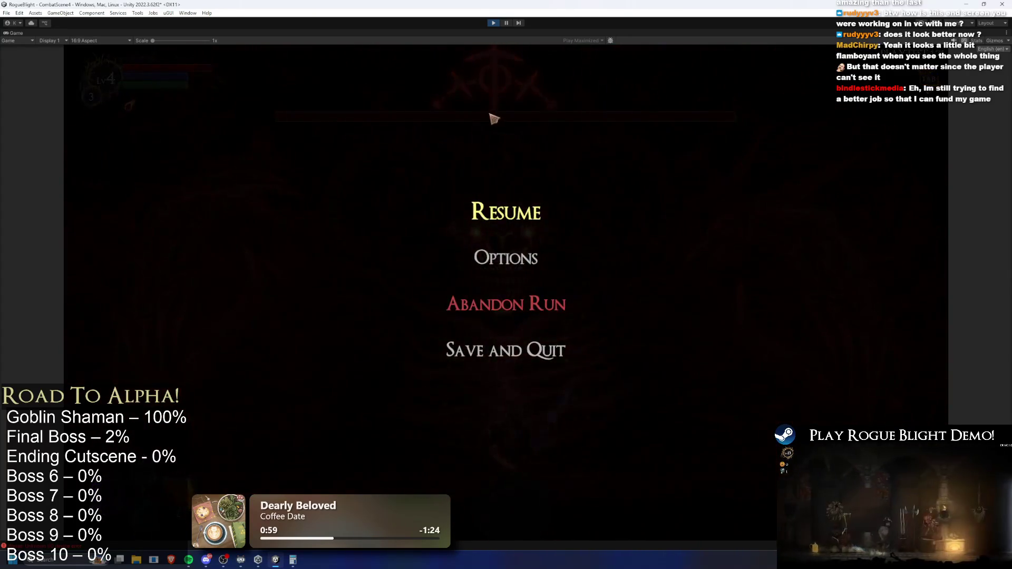
key("Escape")
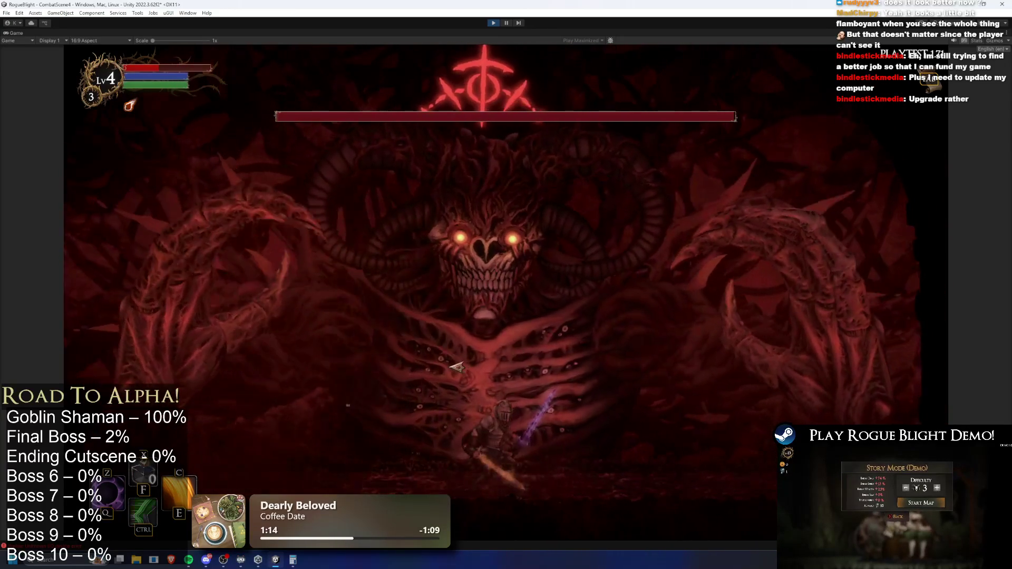
key("Escape")
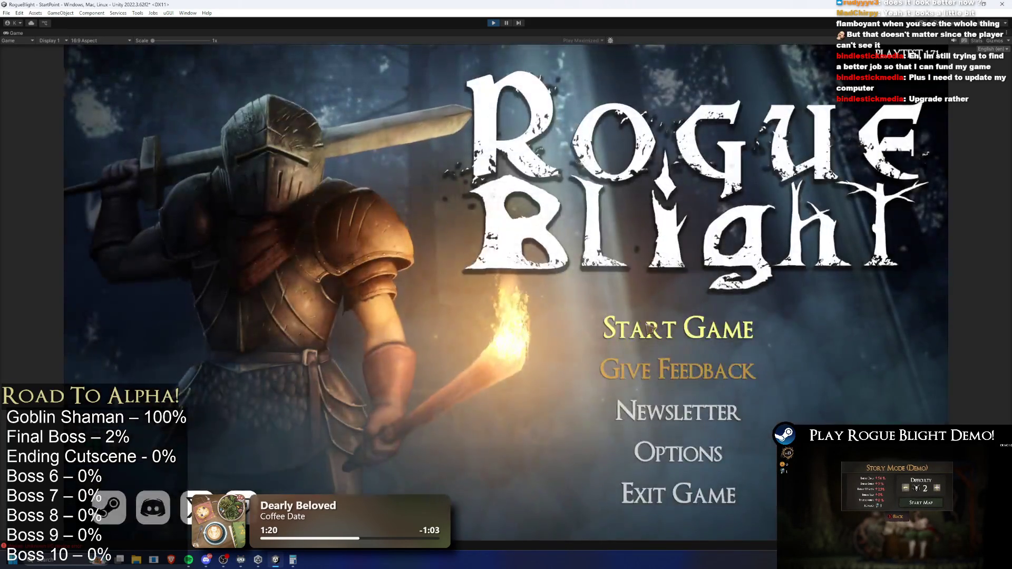
Abandon the run, strike the final boss repeatedly, then exit Play mode with Ctrl+P
left_click(669, 287)
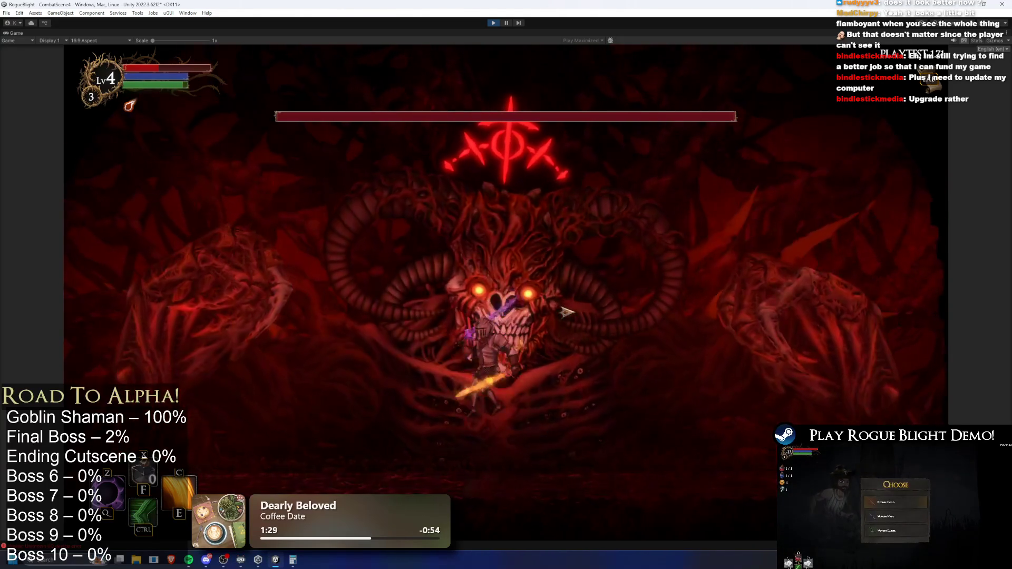
left_click(210, 284)
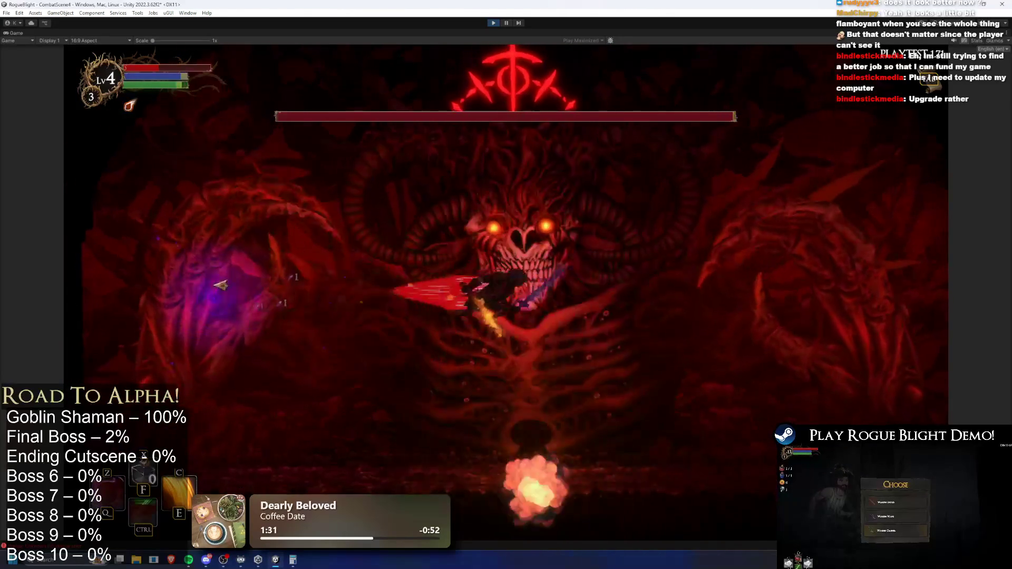
left_click(638, 344)
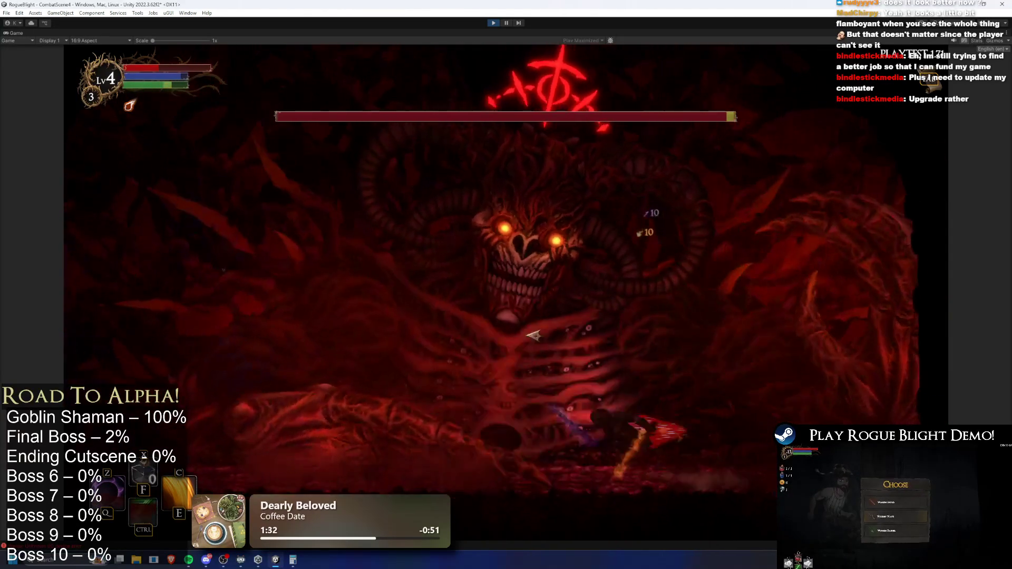
left_click(220, 298)
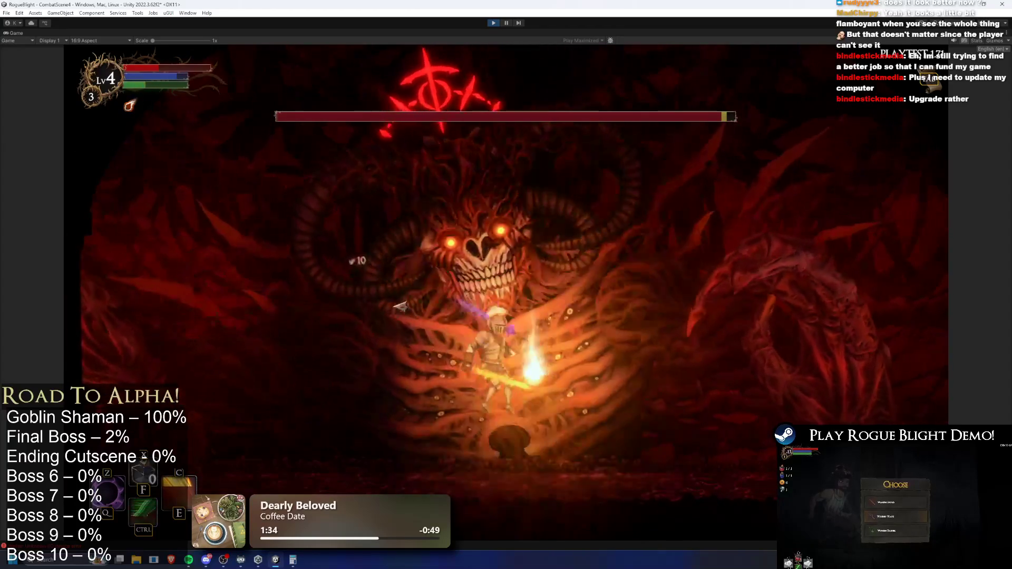
left_click(741, 300)
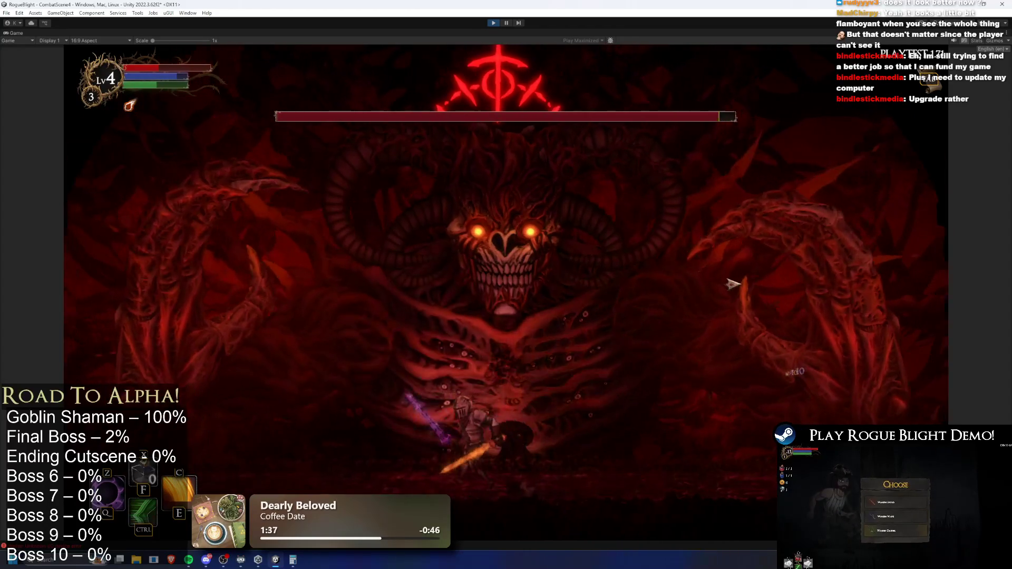
key("d")
left_click(717, 276)
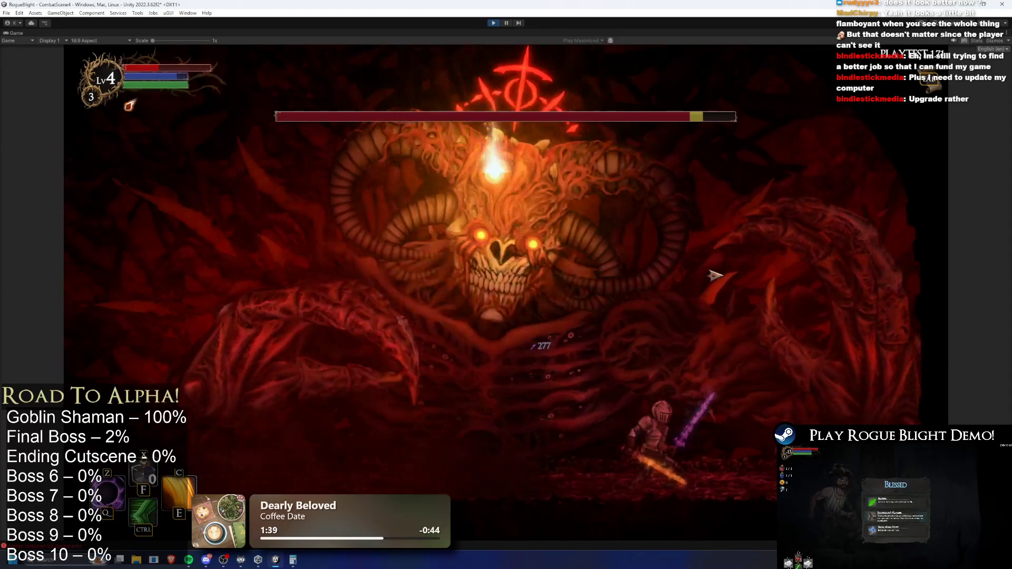
key("a")
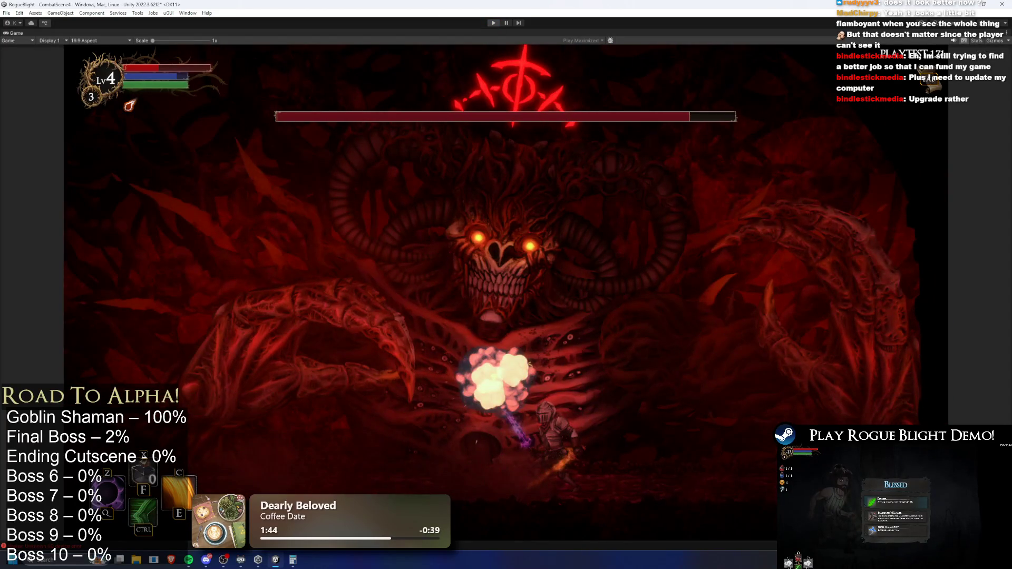
key("ctrl+p")
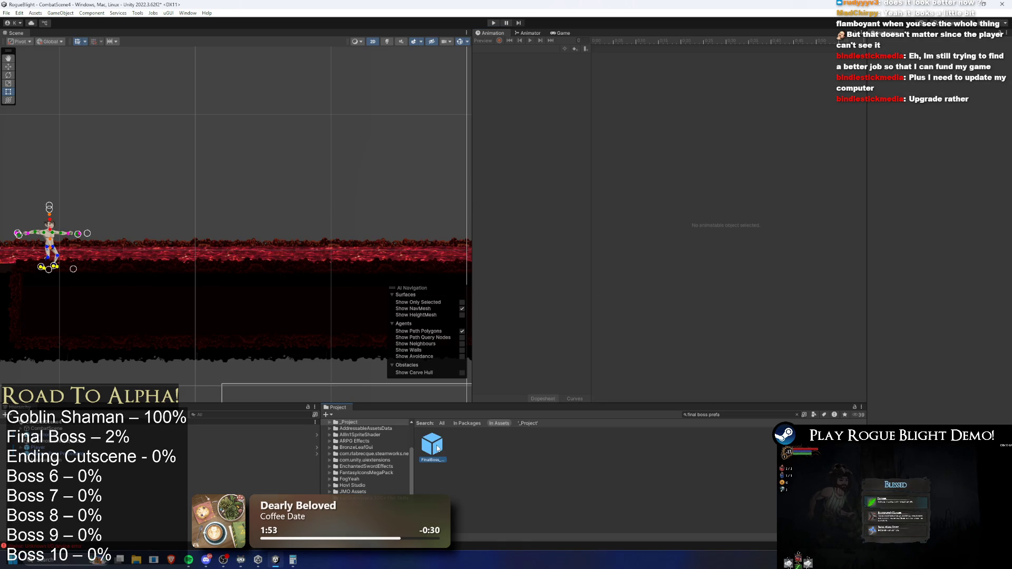
Open the FinalBoss prefab and select all seven events on SR_smash_lefthand_finalboss
double_click(432, 445)
left_click(515, 49)
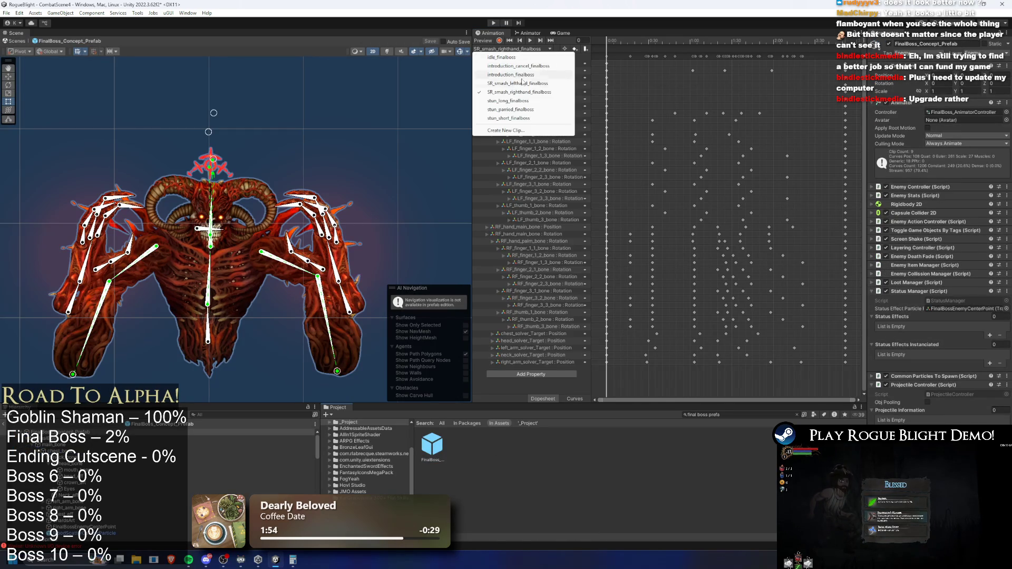
left_click(536, 83)
left_click(684, 43)
left_click(697, 48)
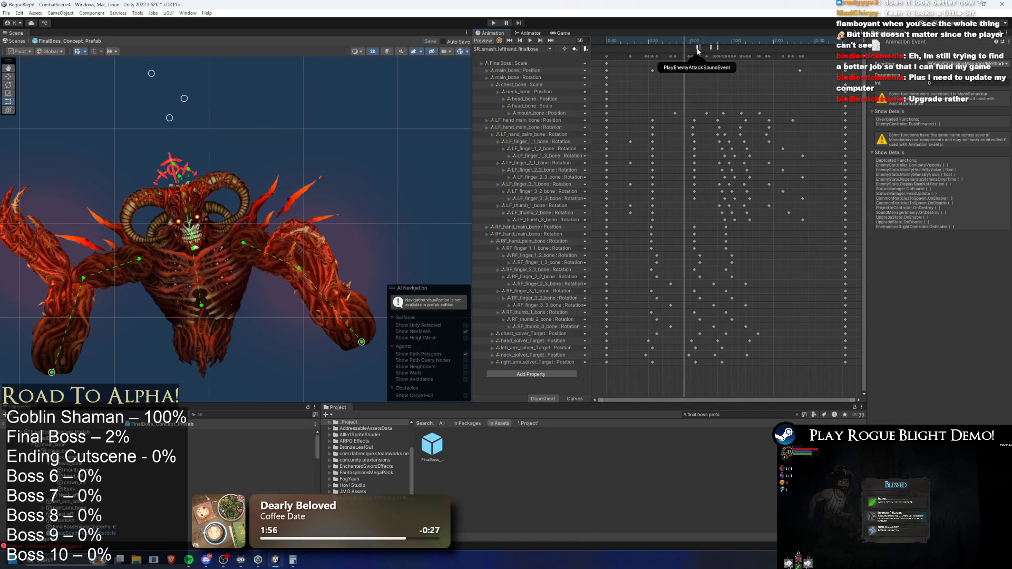
left_click_drag(694, 48, 760, 51)
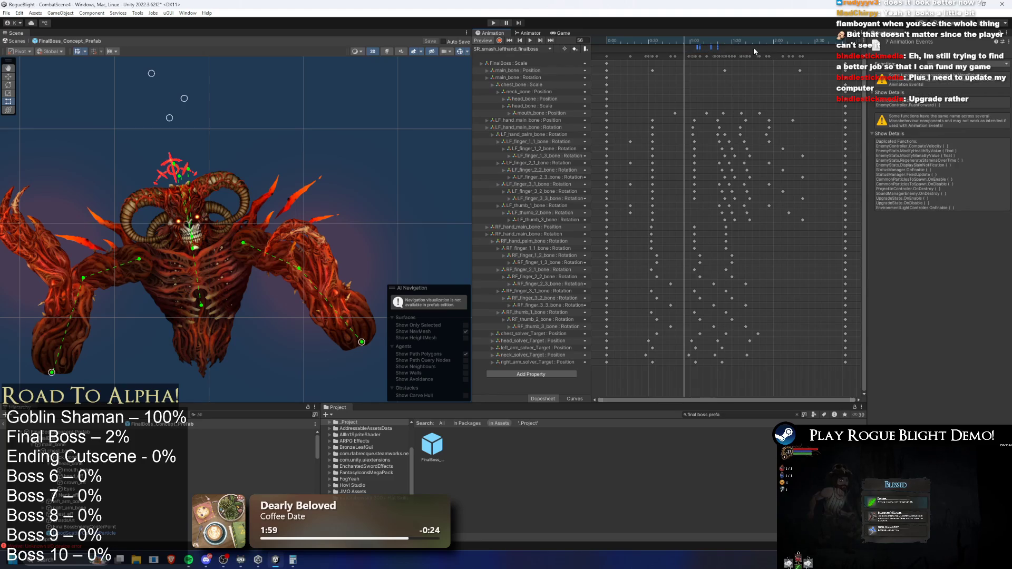
left_click(698, 41)
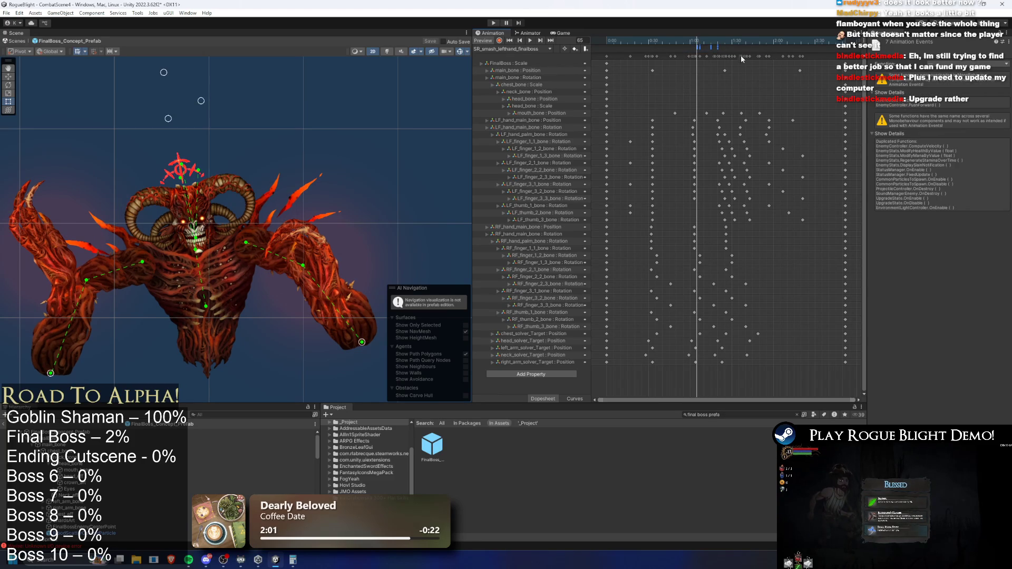
Inspect SR_smash_righthand_finalboss's attack sound event at frame 65, then select the root and widen the Inspector
left_click(526, 48)
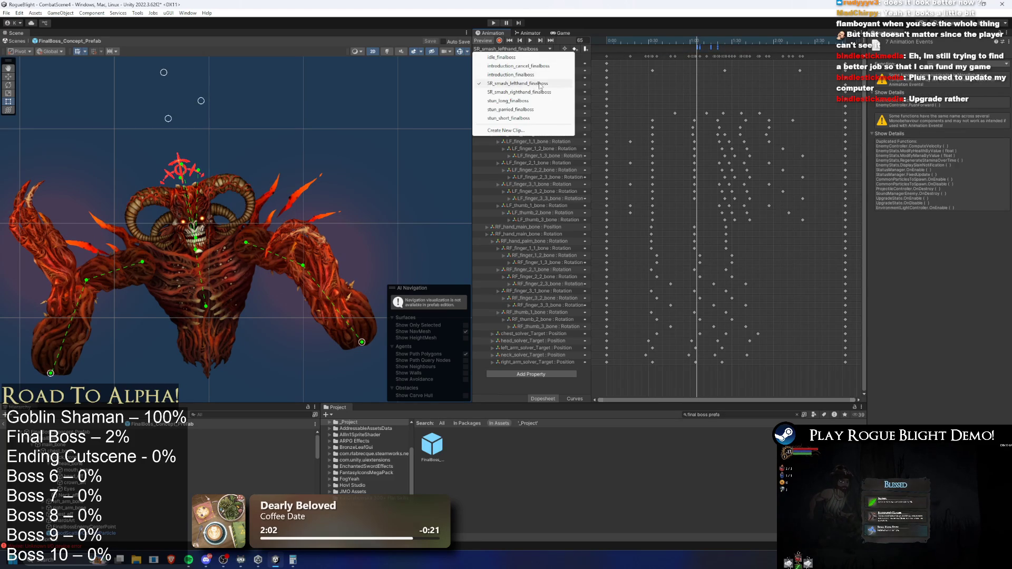
left_click(559, 92)
left_click(693, 41)
left_click_drag(692, 42, 697, 41)
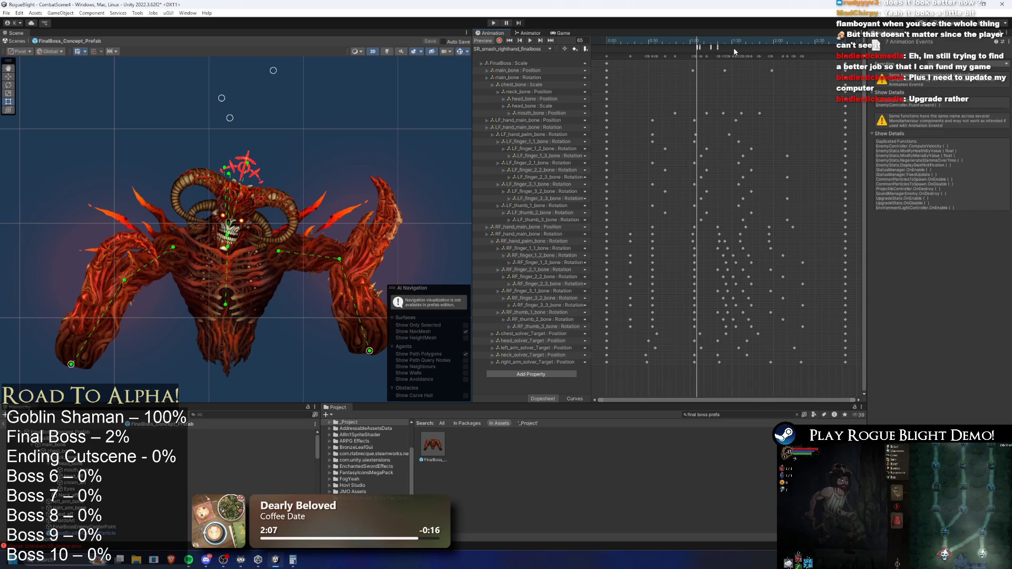
left_click(698, 47)
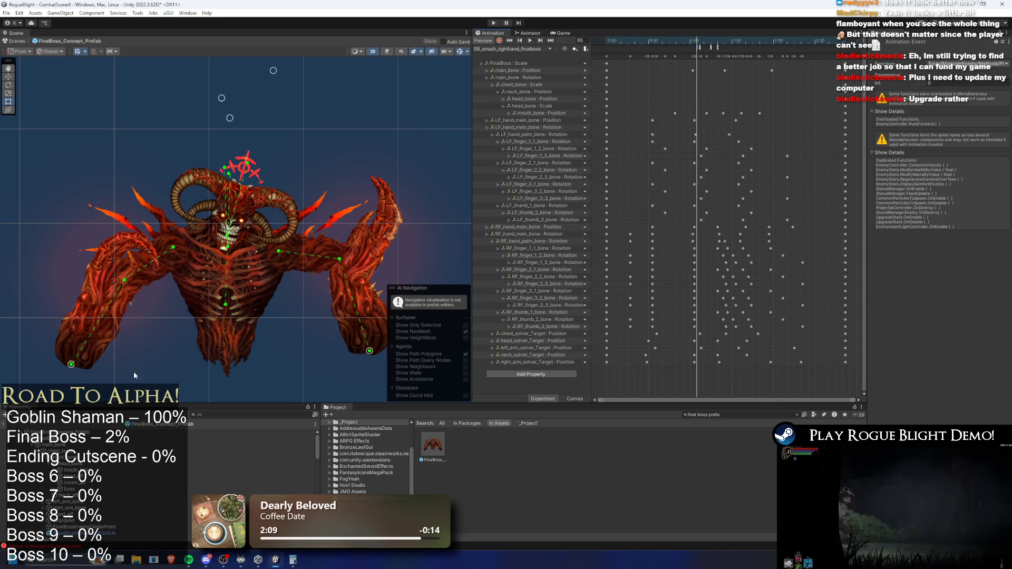
left_click(106, 431)
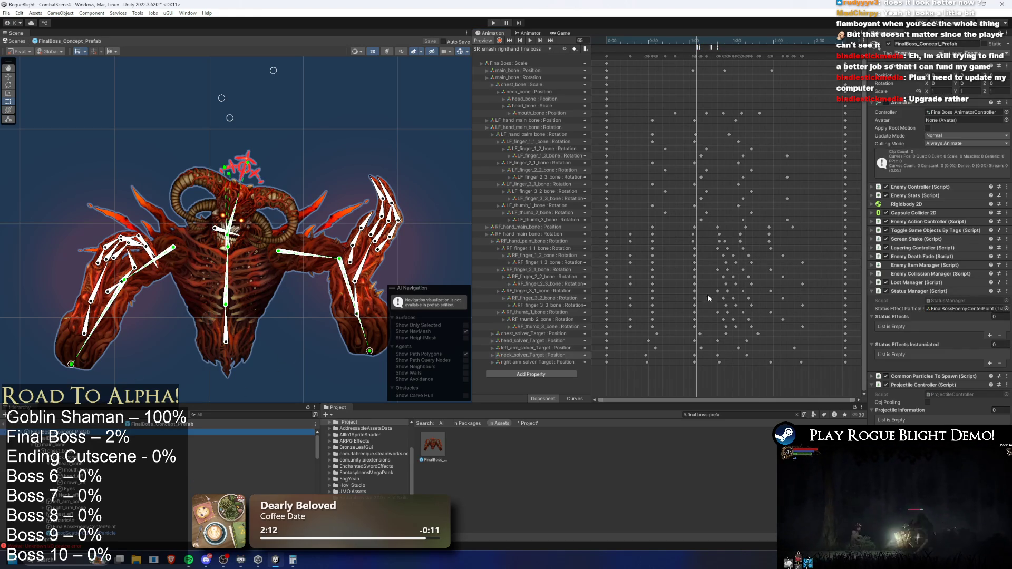
left_click_drag(868, 280, 700, 272)
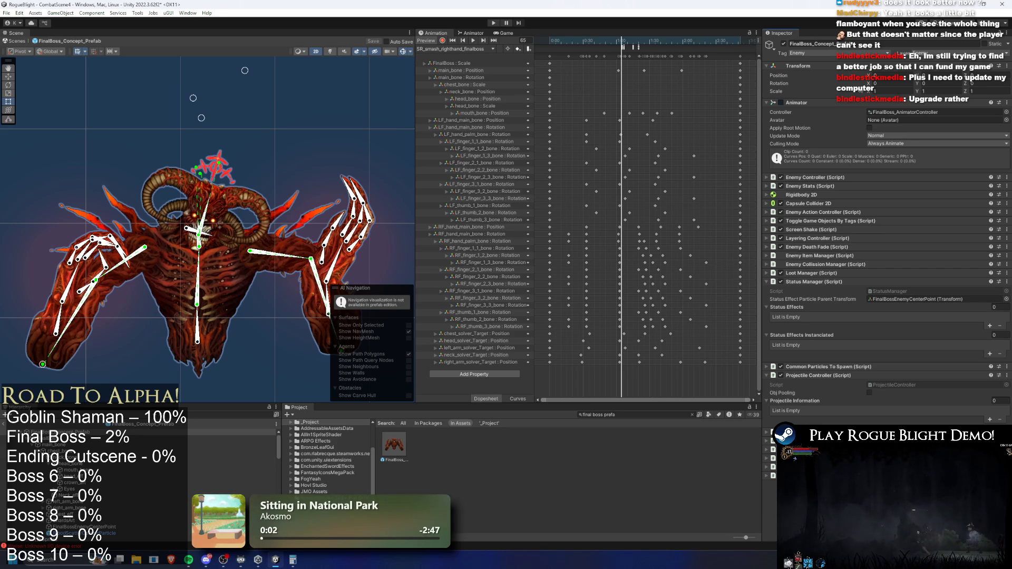
Collapse the Status Manager, Skin, Projectile Controller and Common Particles To Spawn components
left_click(821, 282)
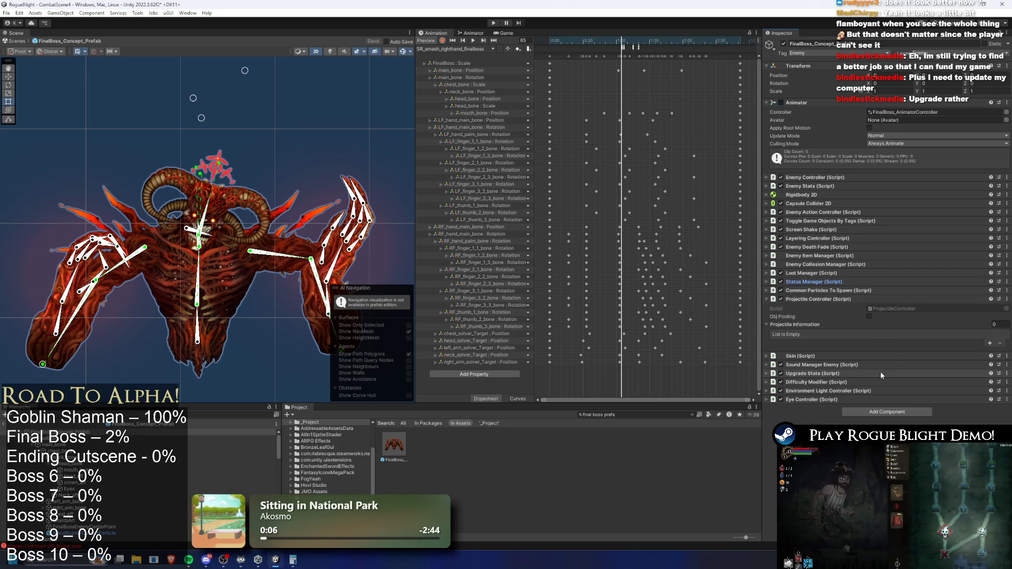
left_click(849, 356)
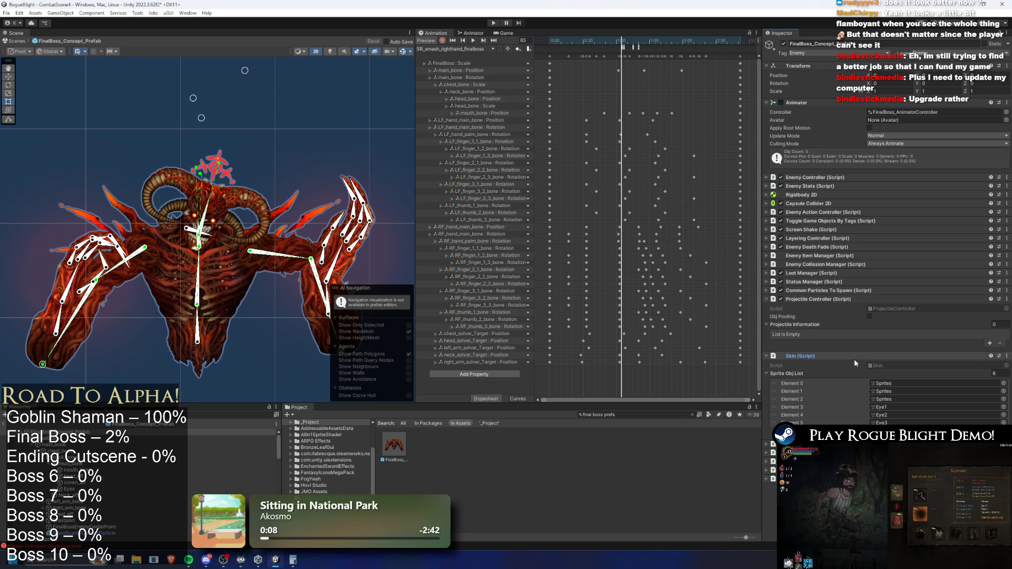
left_click(849, 357)
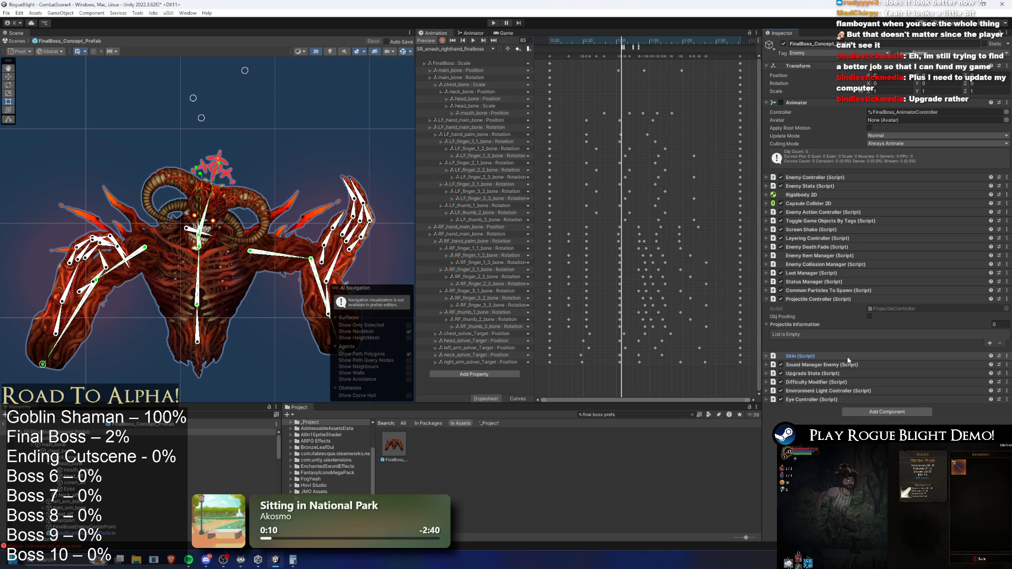
left_click(837, 299)
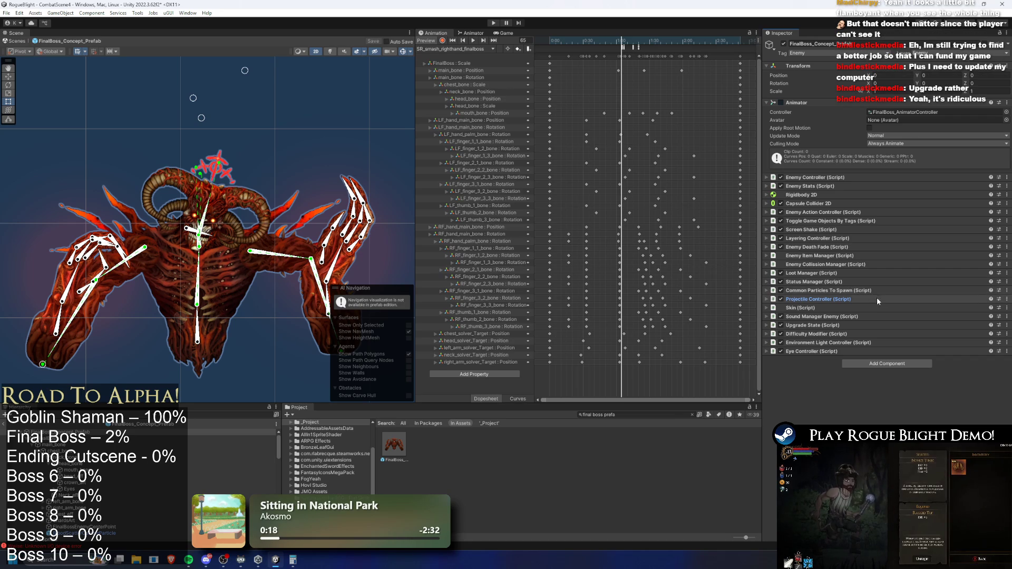
left_click(830, 290)
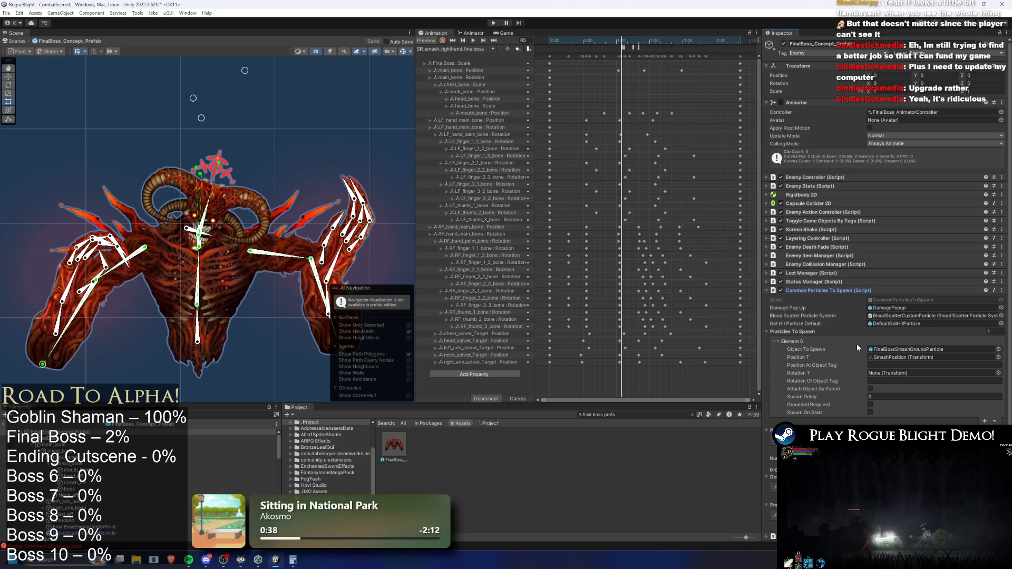
left_click(814, 291)
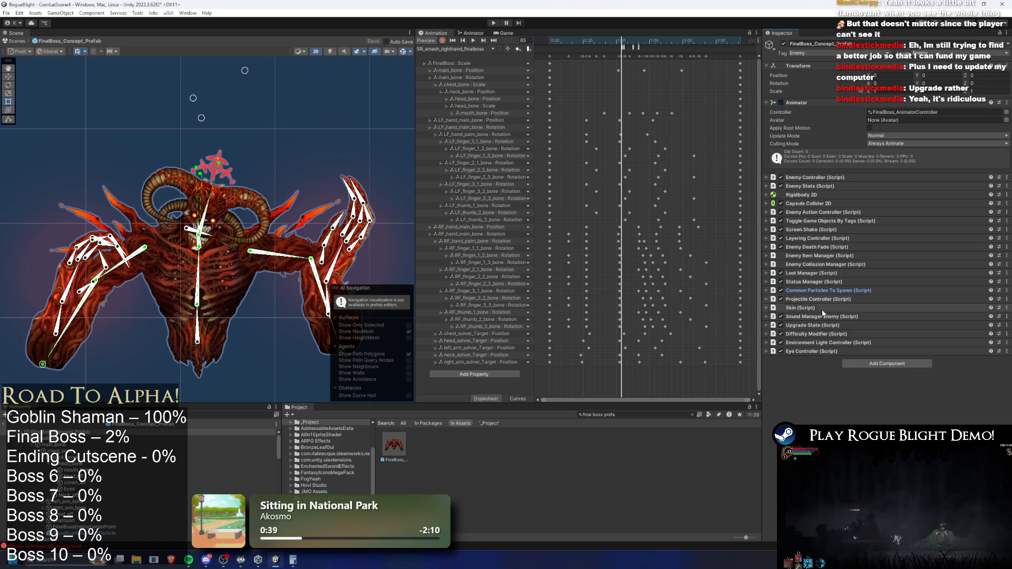
Check and collapse Environment Light Controller and Difficulty Modifier, leaving Upgrade State expanded
left_click(828, 345)
scroll(869, 364, "down", 3)
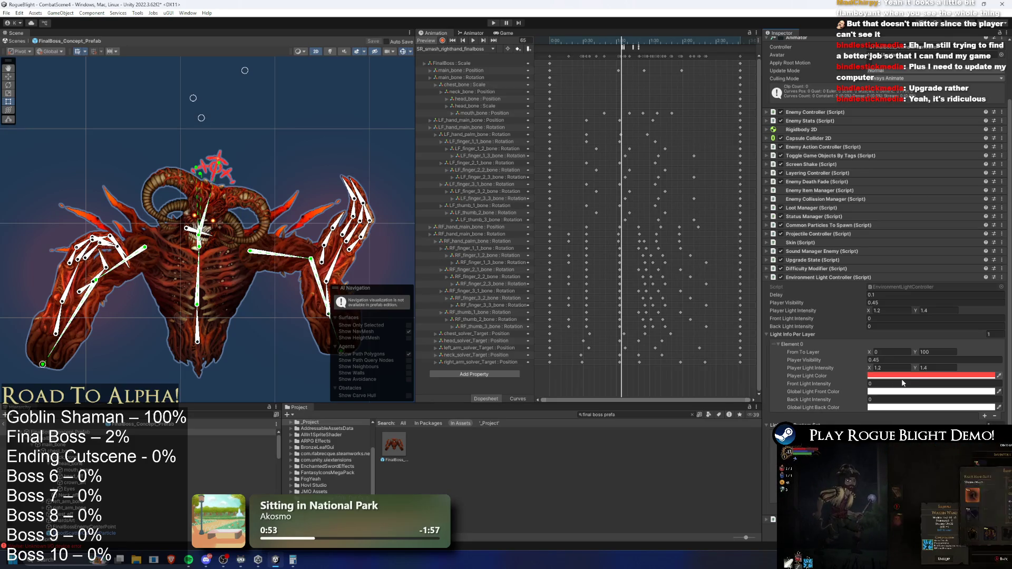
left_click(829, 276)
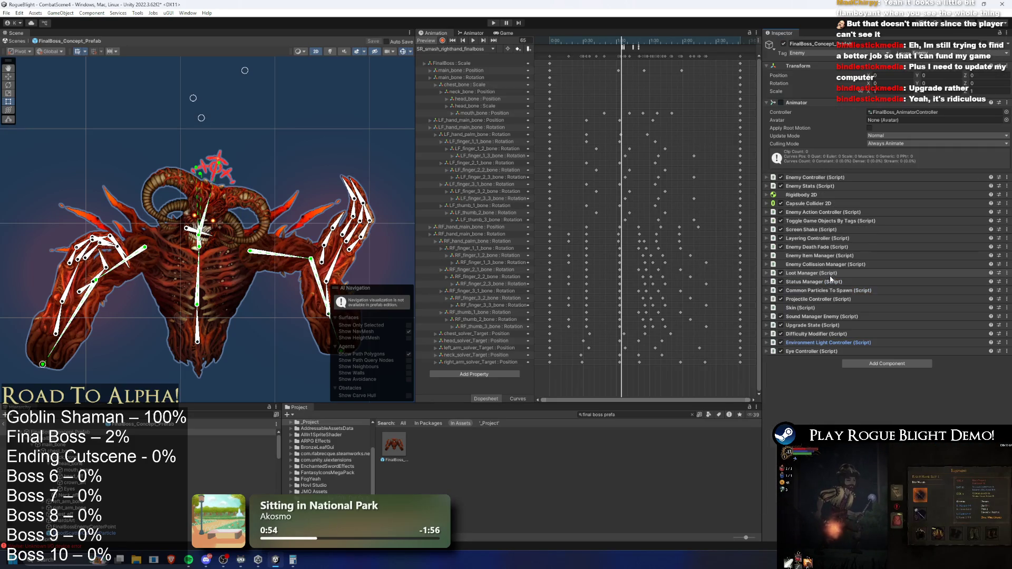
left_click(826, 334)
left_click(827, 334)
left_click(834, 325)
left_click(834, 325)
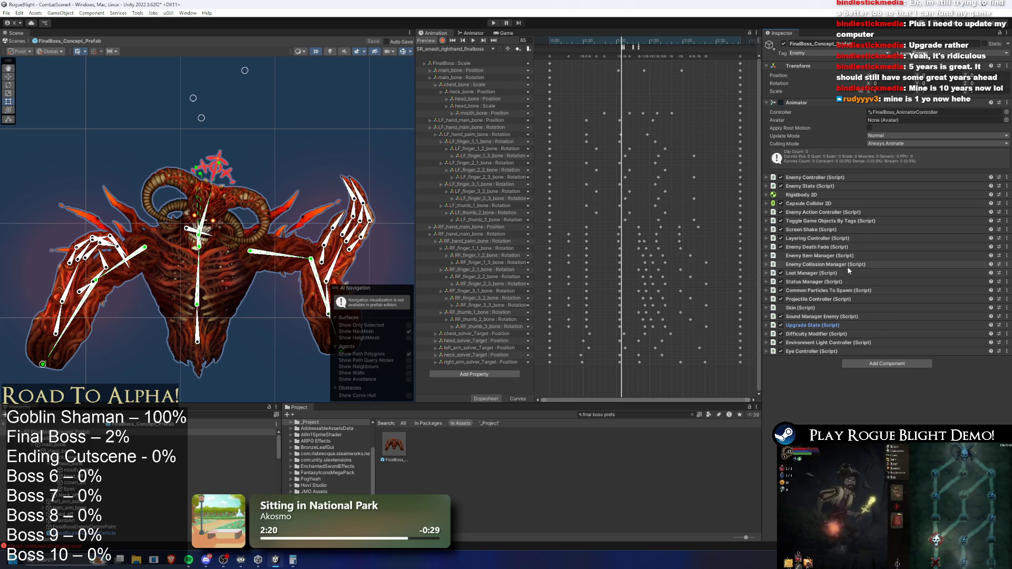
Expand the Common Particles To Spawn component to reveal its FinalBossSmashGroundParticle entry
left_click(844, 292)
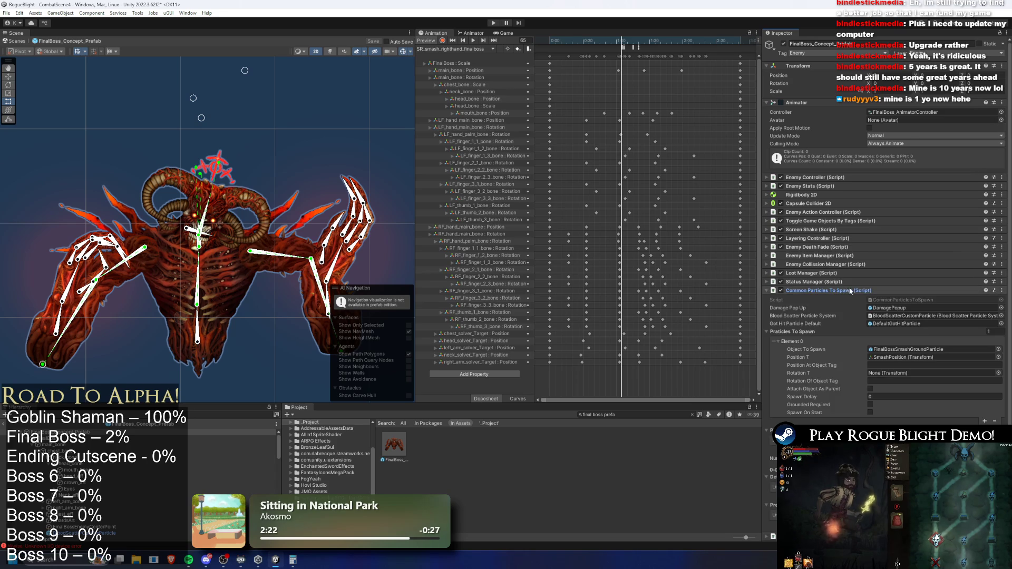
Duplicate the SmashPosition marker, undoing the trial move so the copy stays in place
left_click(926, 358)
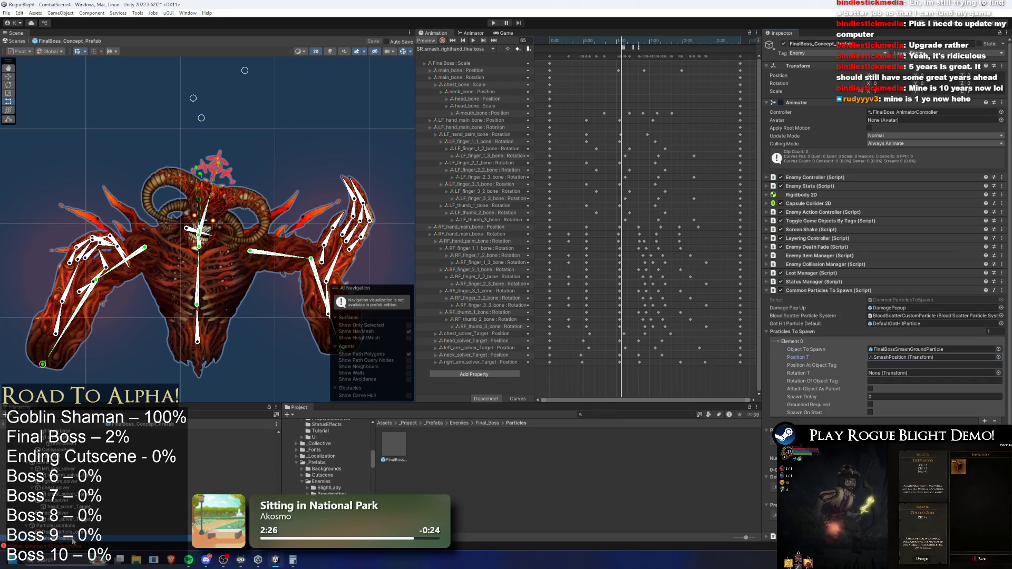
left_click(79, 538)
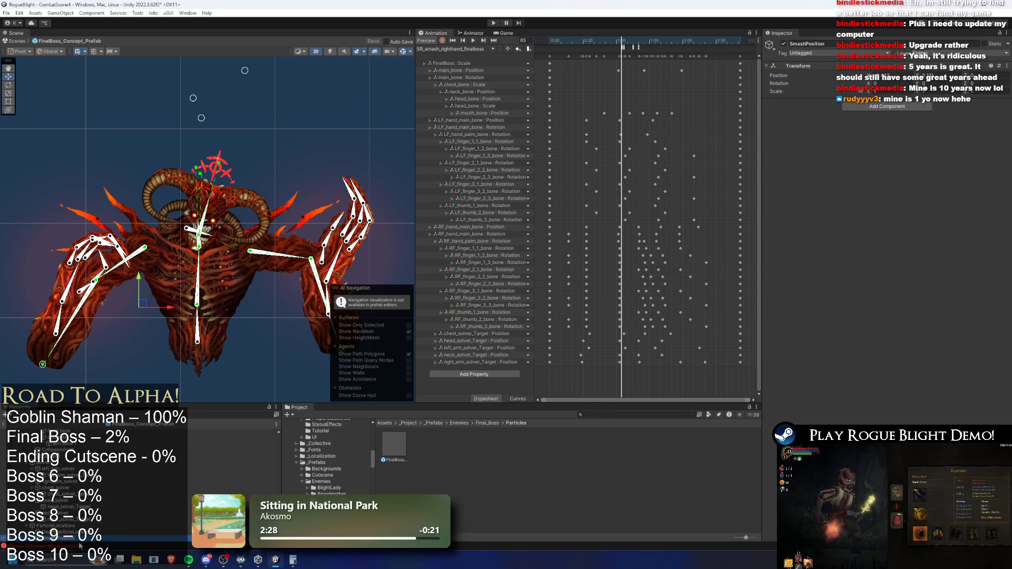
key("ctrl+d")
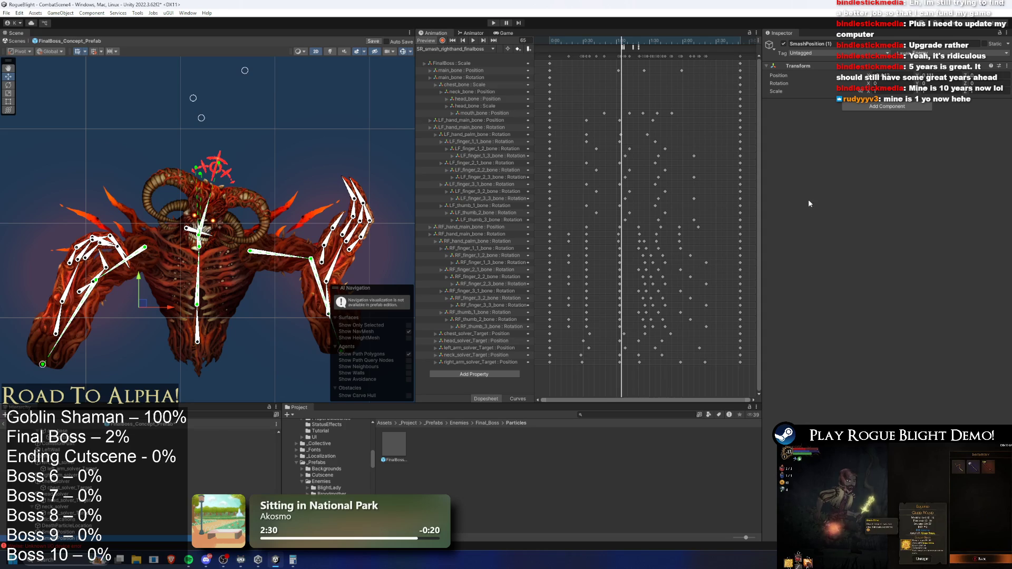
left_click_drag(156, 305, 239, 306)
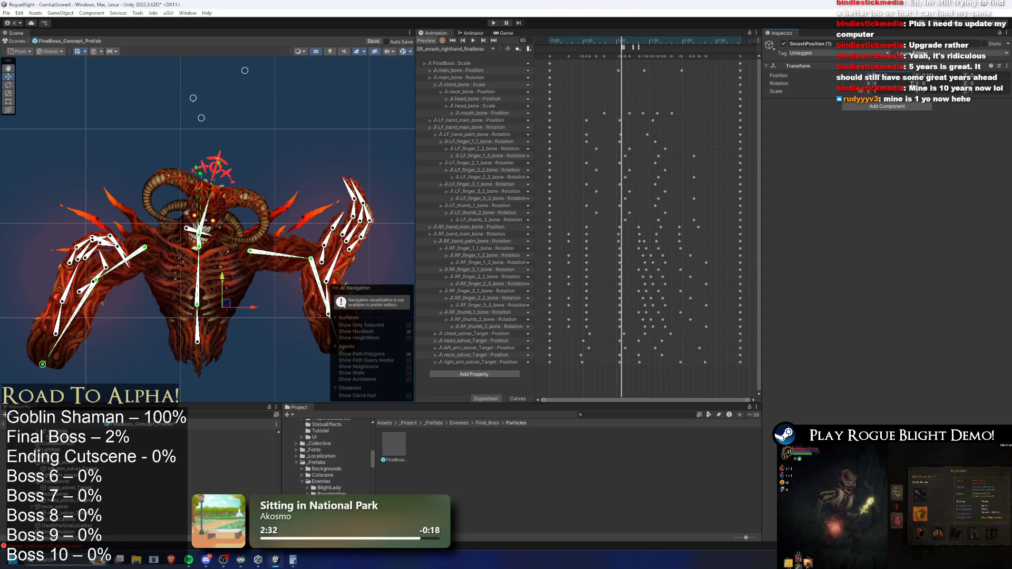
key("ctrl+z")
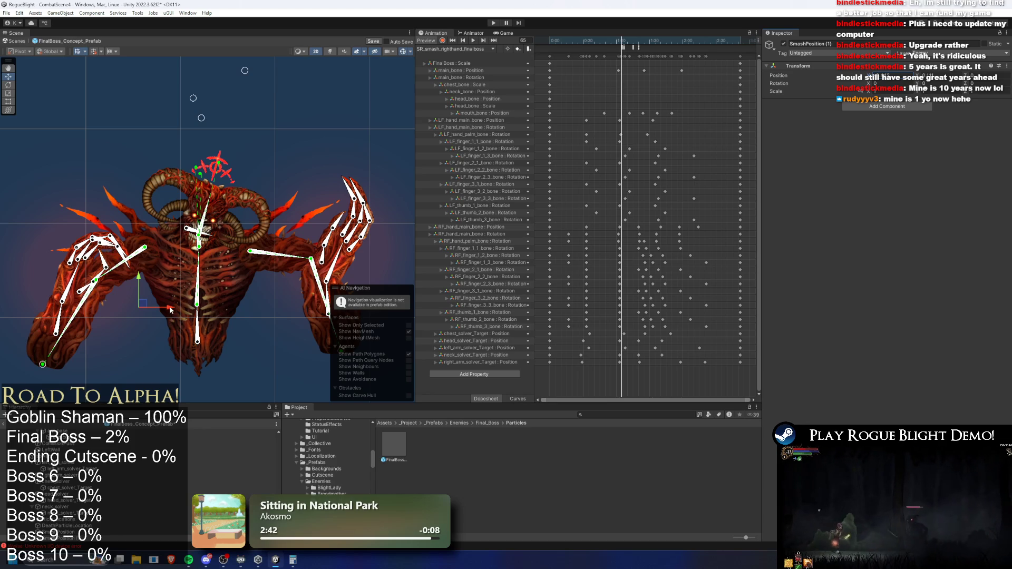
left_click_drag(581, 43, 656, 45)
Load the SR_smash_righthand_finalboss clip in the Animation window and scrub to frame 91
left_click(466, 49)
left_click(464, 83)
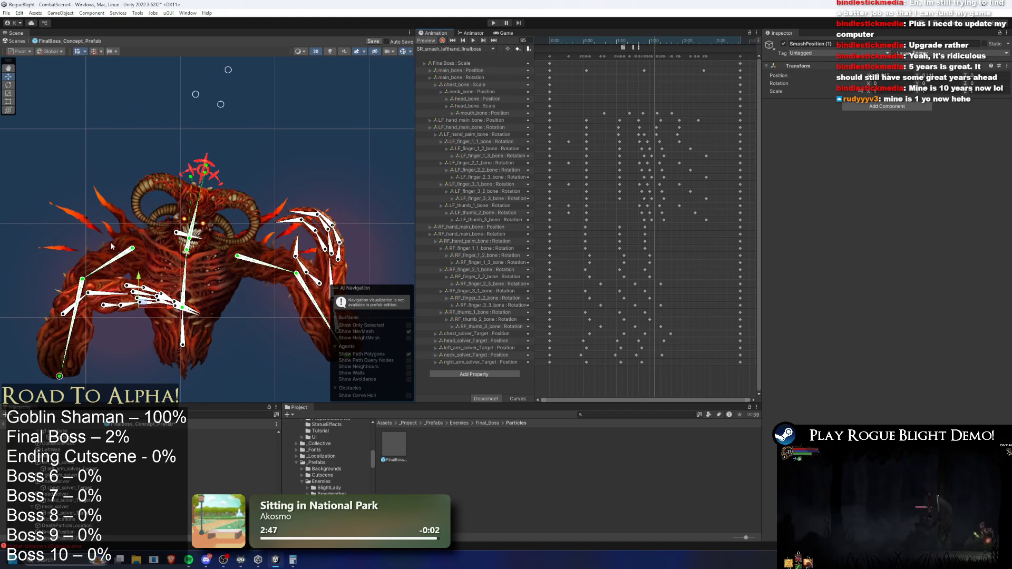
scroll(156, 350, "up", 5)
scroll(156, 350, "down", 4)
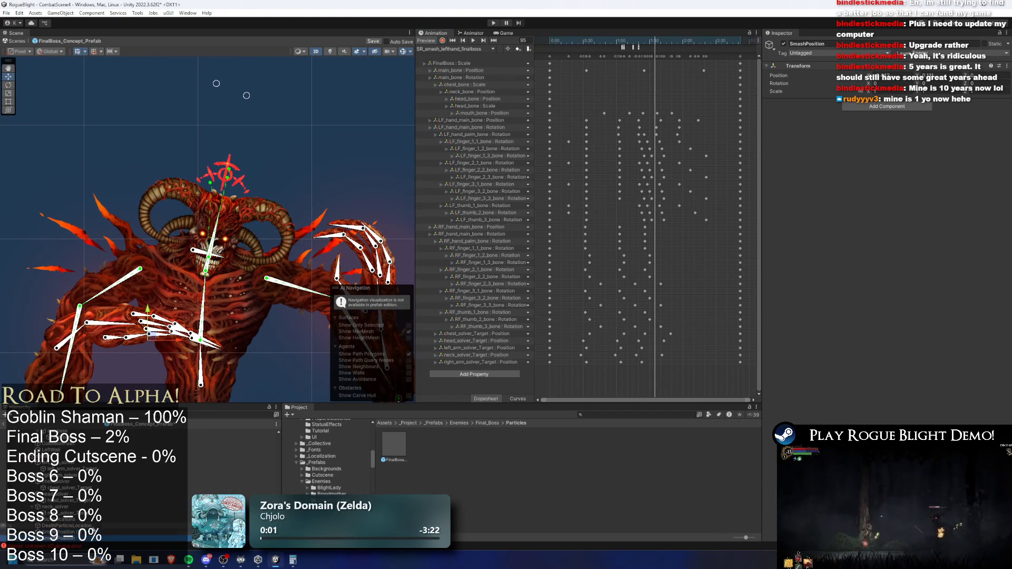
left_click(451, 49)
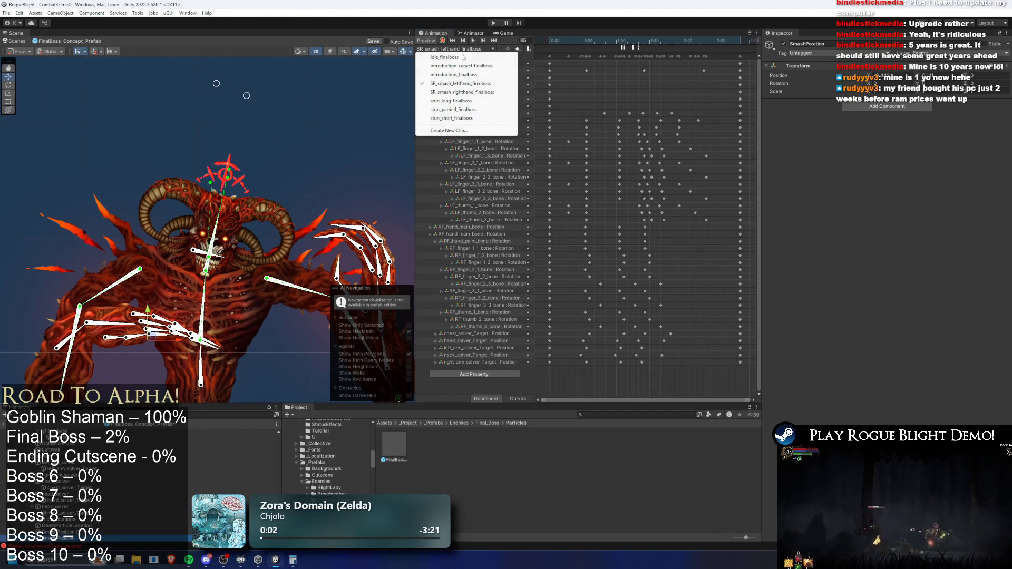
left_click(461, 83)
left_click(454, 49)
left_click(474, 92)
left_click_drag(580, 46, 652, 53)
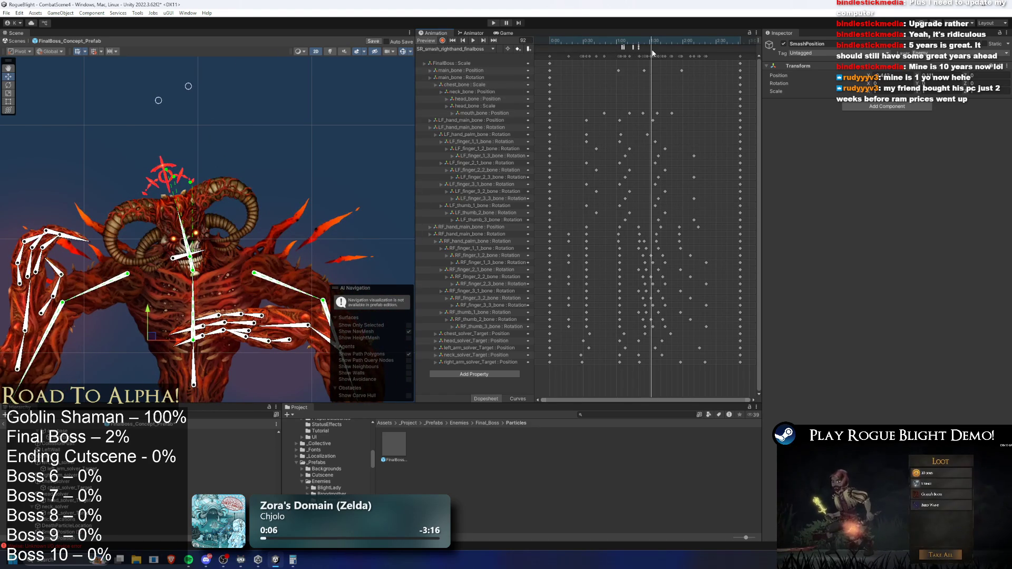
Move SmashPosition (1) along X onto the boss's right hand
left_click(282, 341)
scroll(279, 340, "up", 10)
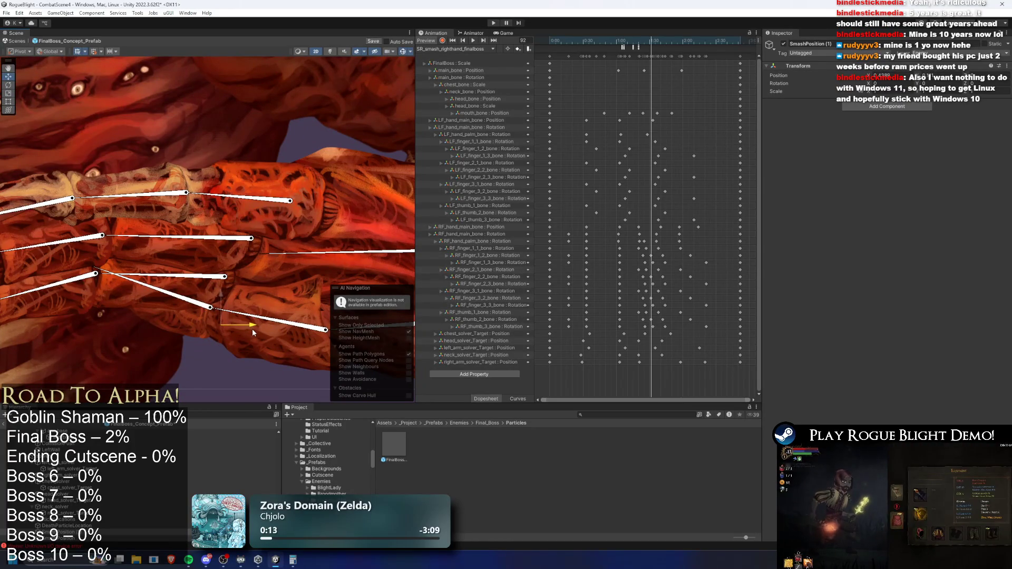
left_click_drag(253, 329, 252, 329)
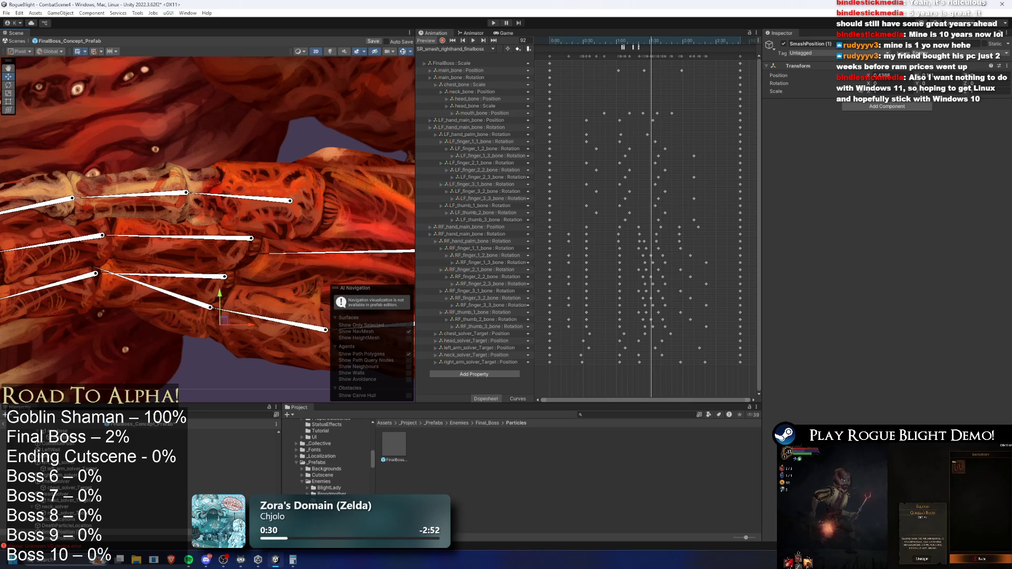
Rename SmashPosition (1) to RightSmashPosition
right_click(103, 340)
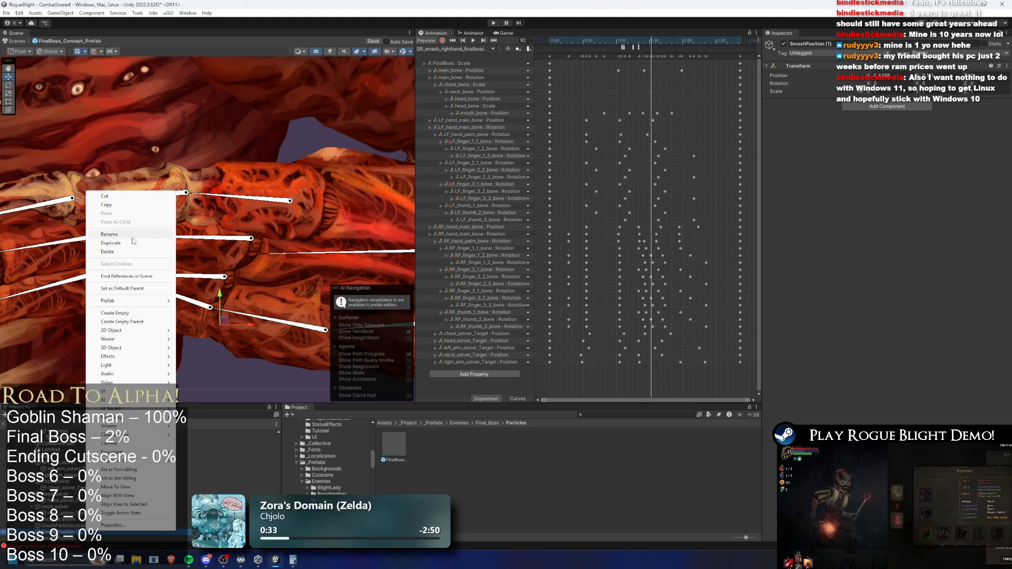
left_click(109, 234)
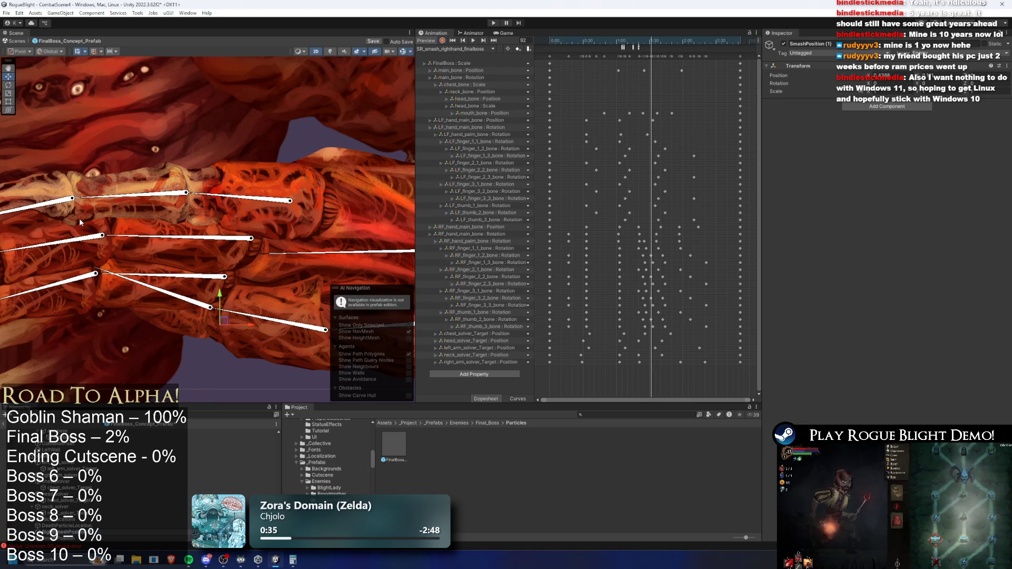
key("Return")
Rename the original SmashPosition marker to LeftSmashPosition
right_click(79, 546)
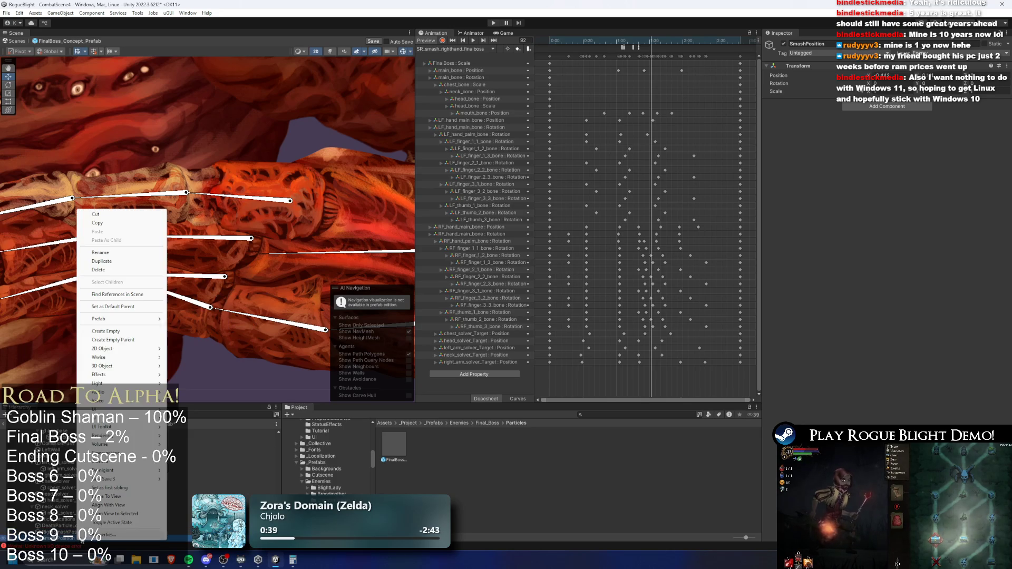
left_click(148, 250)
type("LeftSmashPosition")
key("Return")
scroll(150, 197, "down", 10)
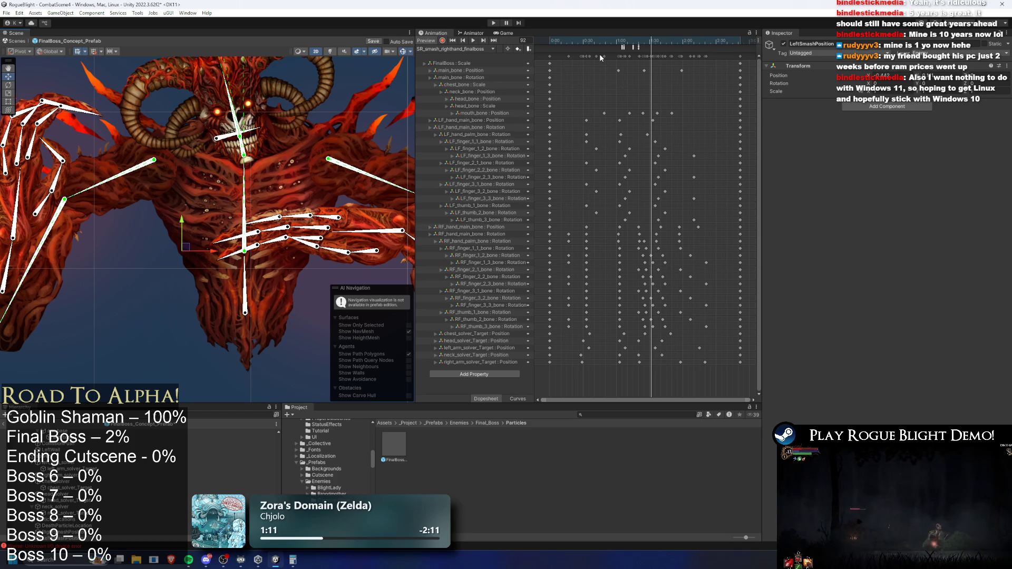
key("super")
key("super")
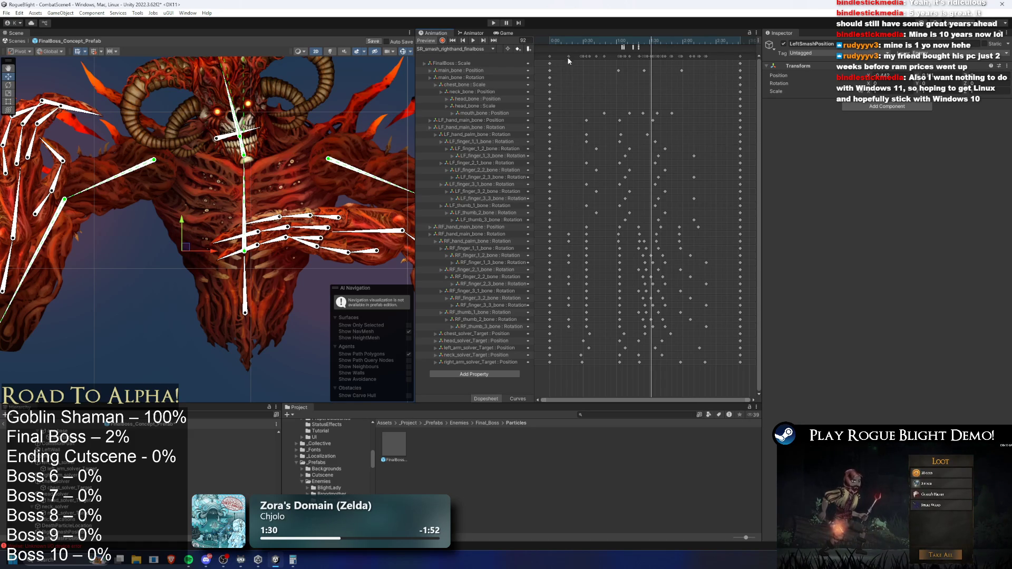
Select FinalBoss_Concept_Prefab and add a second element to its Particles To Spawn list
left_click_drag(635, 44, 623, 45)
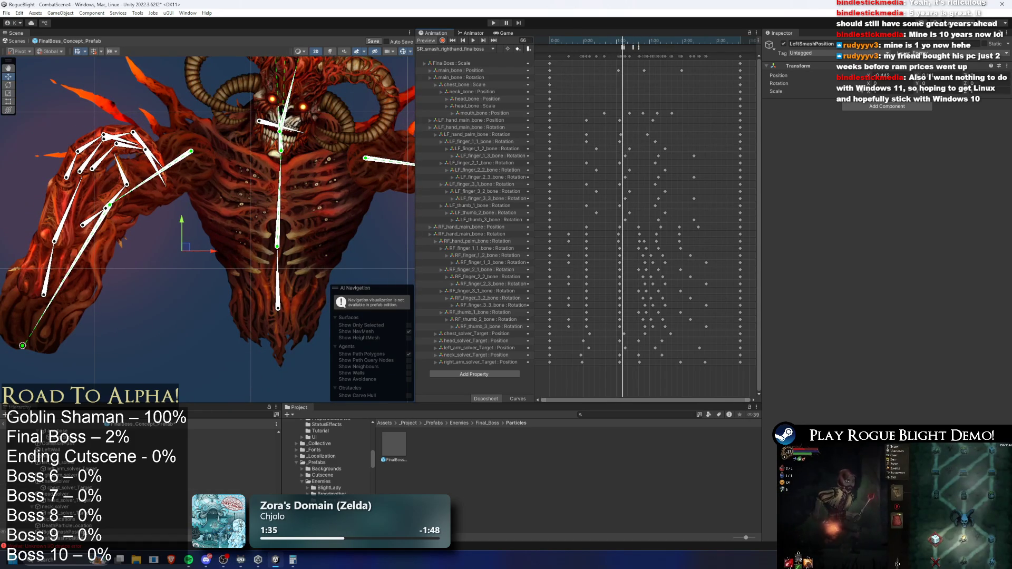
left_click(58, 538)
scroll(93, 474, "up", 3)
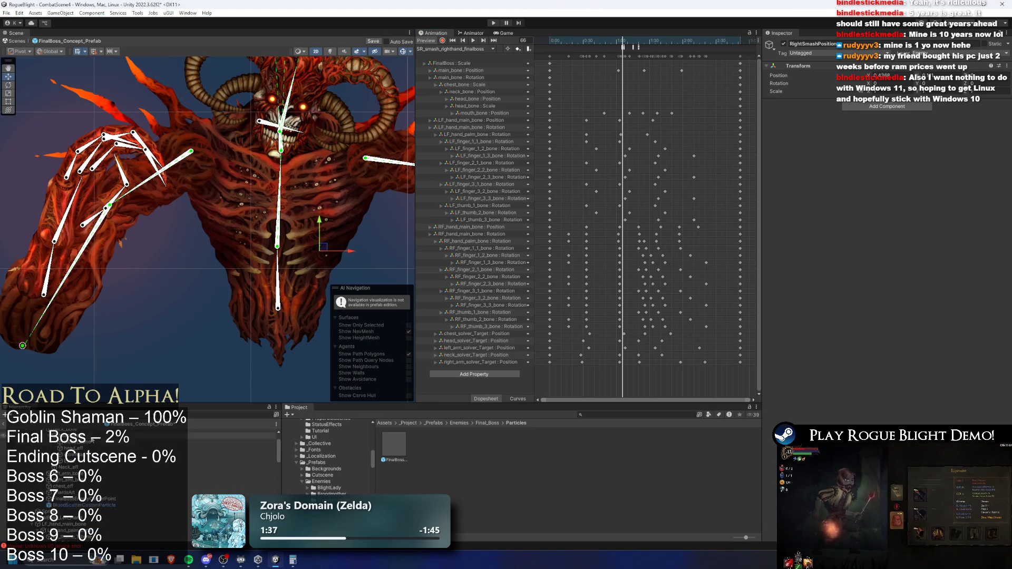
scroll(93, 441, "up", 2)
left_click(89, 431)
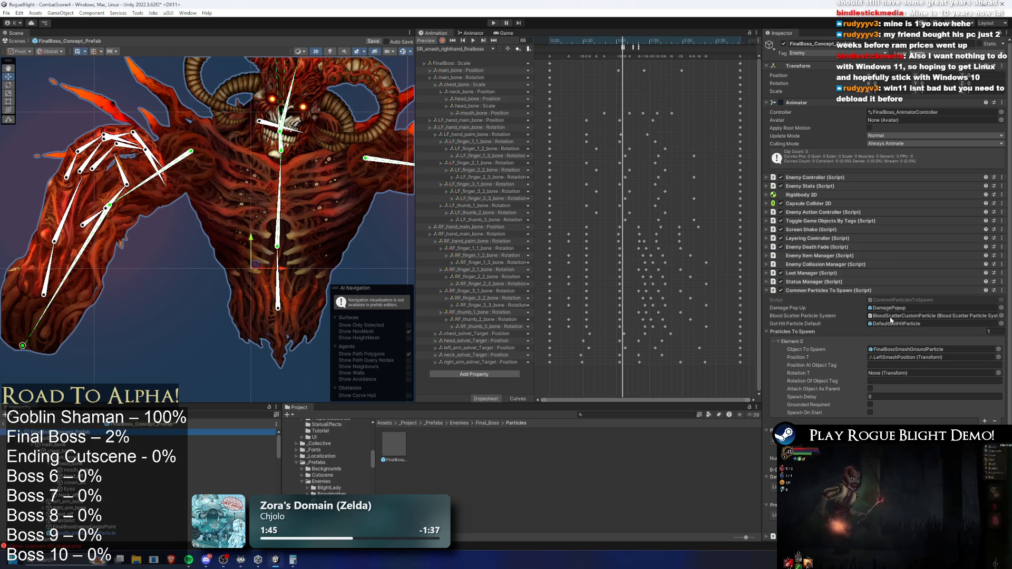
left_click(985, 421)
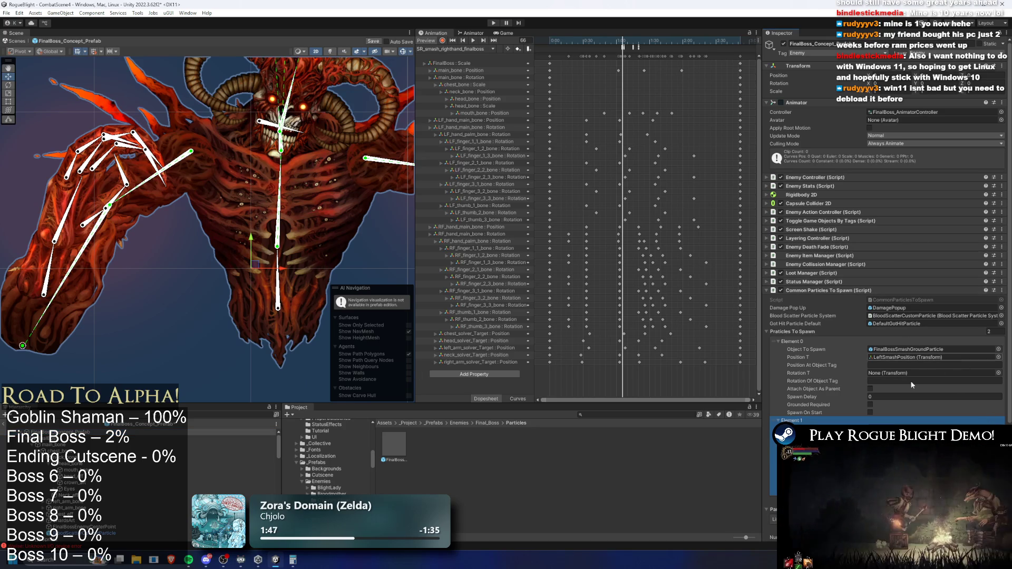
left_click(907, 357)
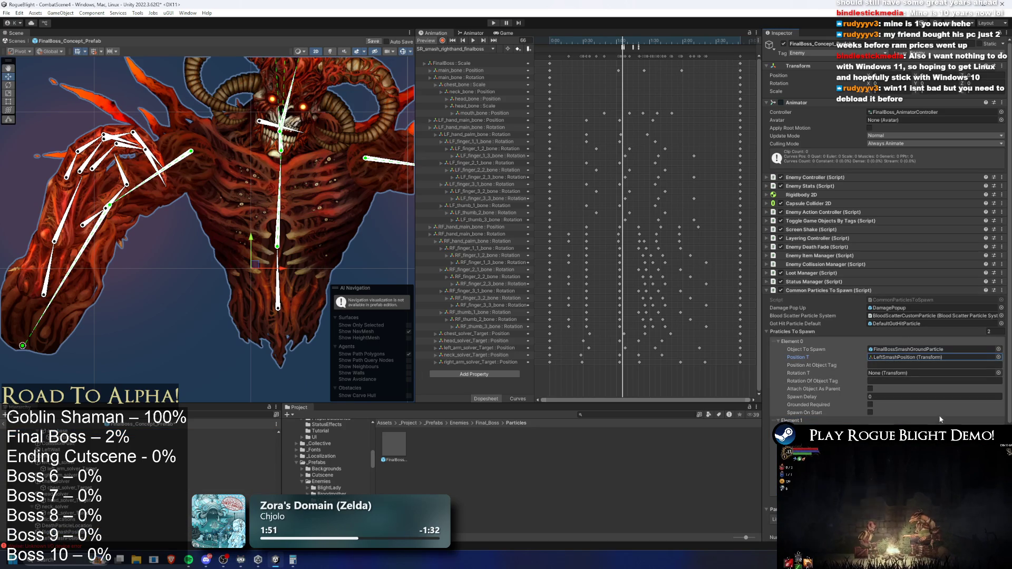
left_click(621, 52)
left_click(633, 47)
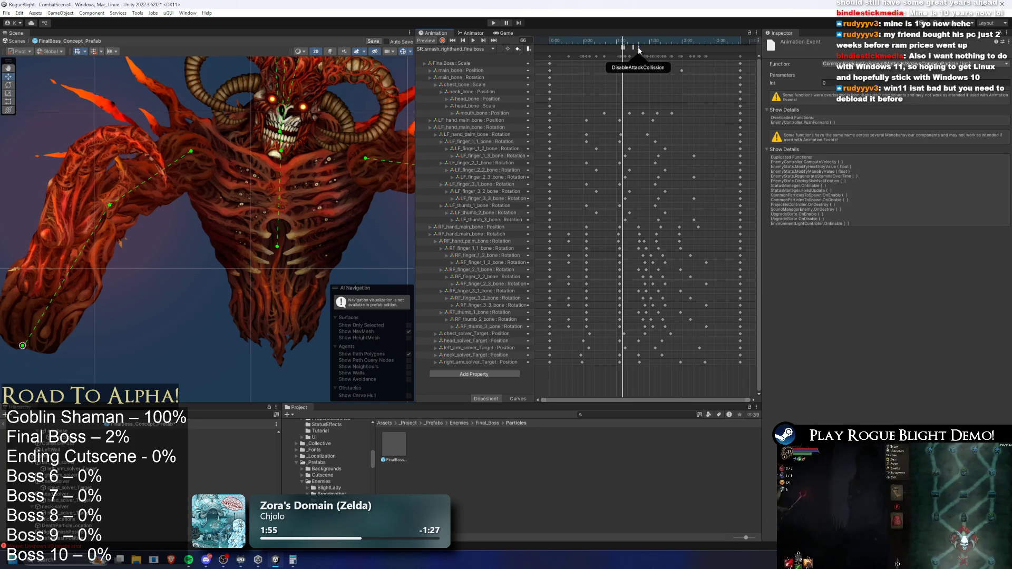
left_click(773, 80)
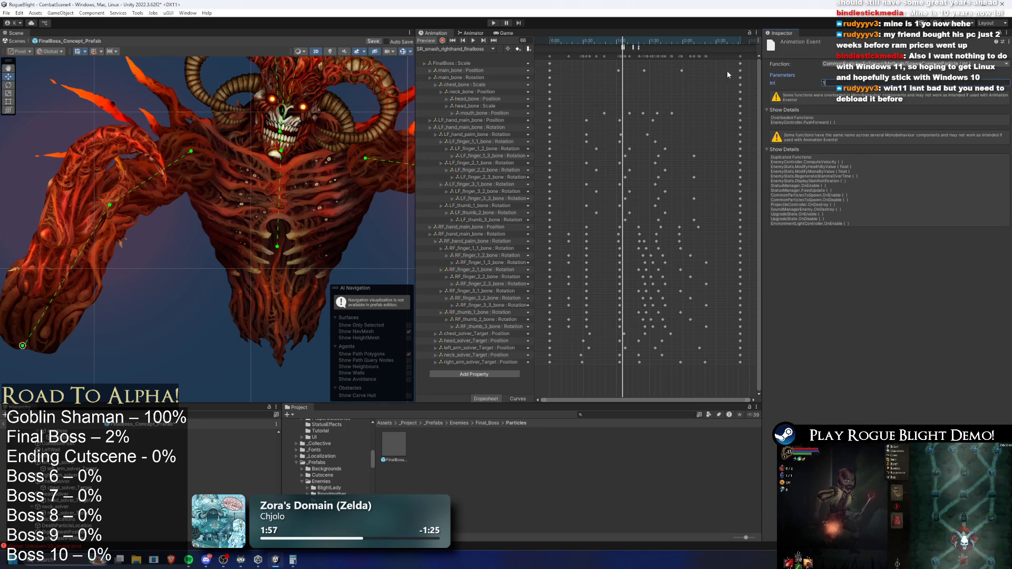
left_click(639, 47)
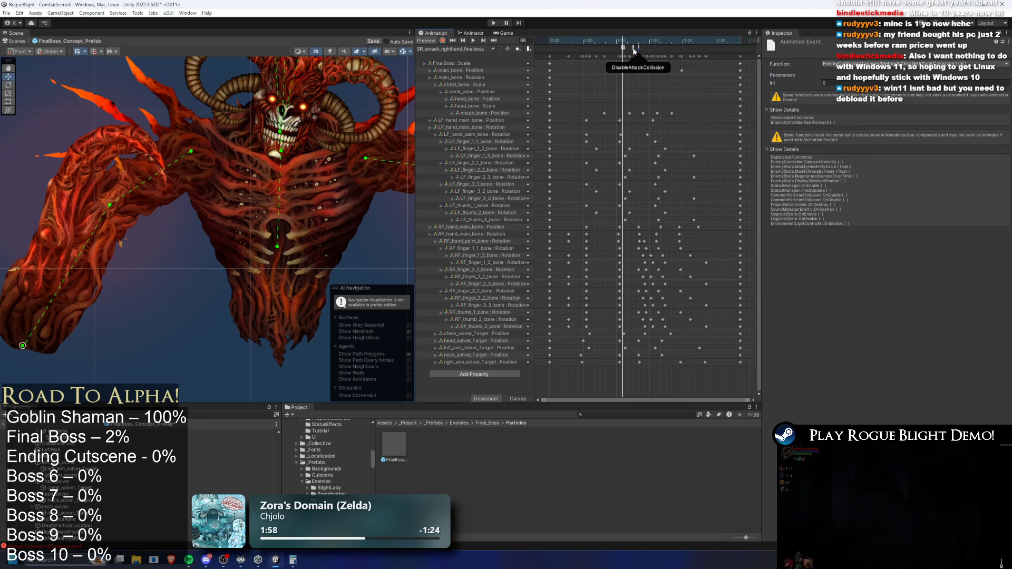
scroll(103, 442, "up", 10)
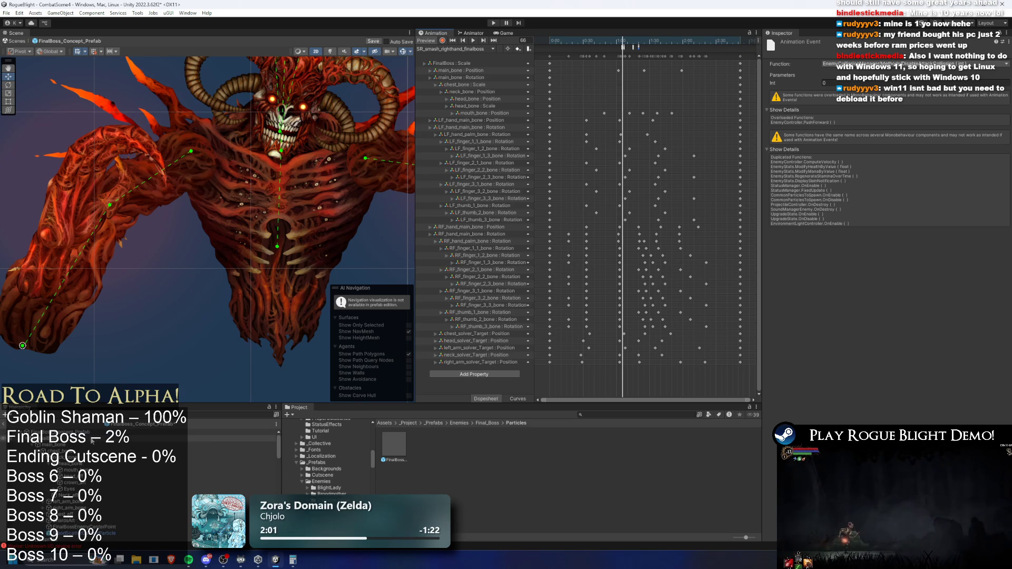
left_click(94, 433)
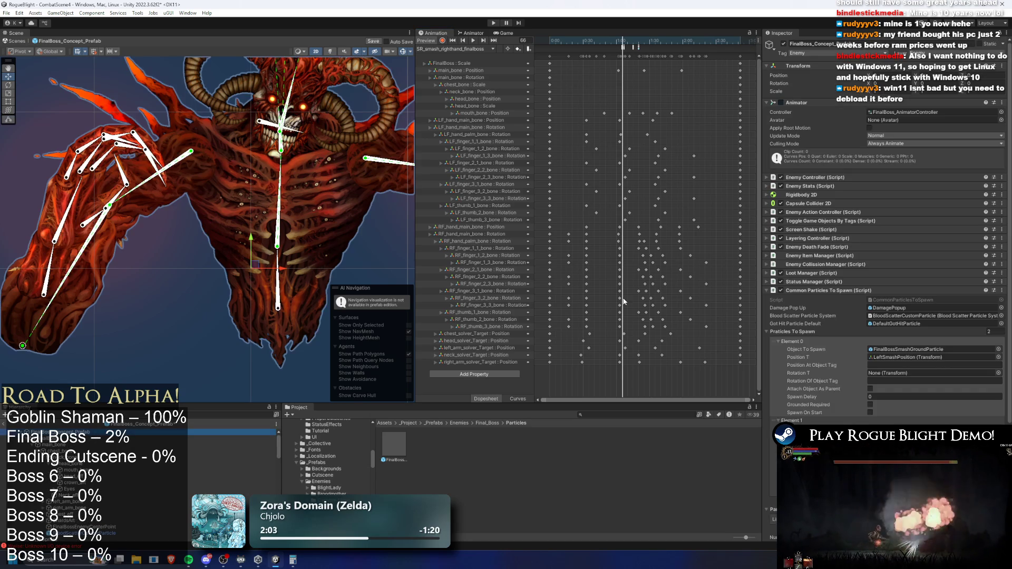
Add Element 1 to Attack Objs, then select and duplicate the referenced LeftHandWeaponDamage object
left_click(836, 292)
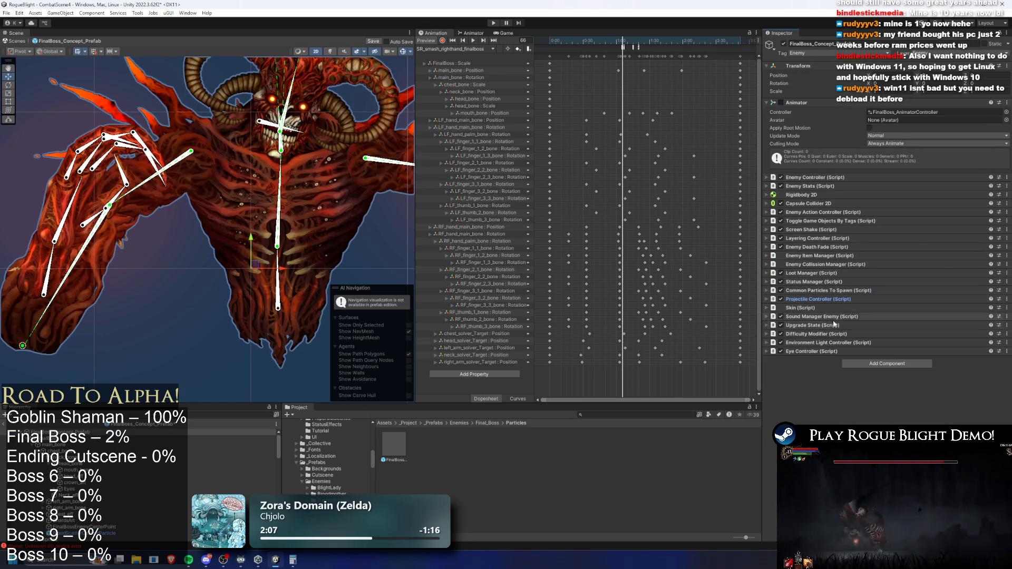
left_click(856, 265)
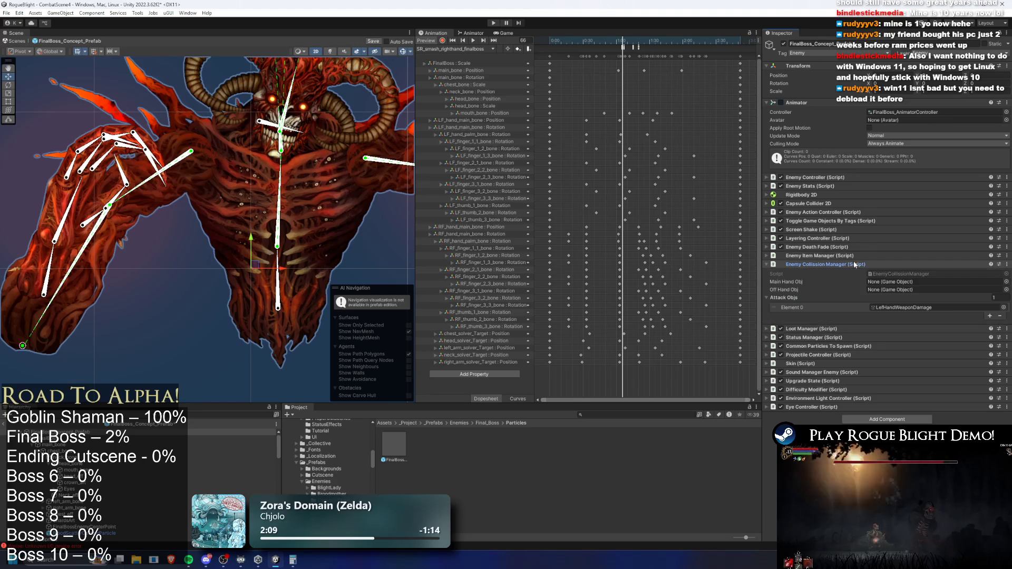
left_click(990, 316)
left_click(896, 309)
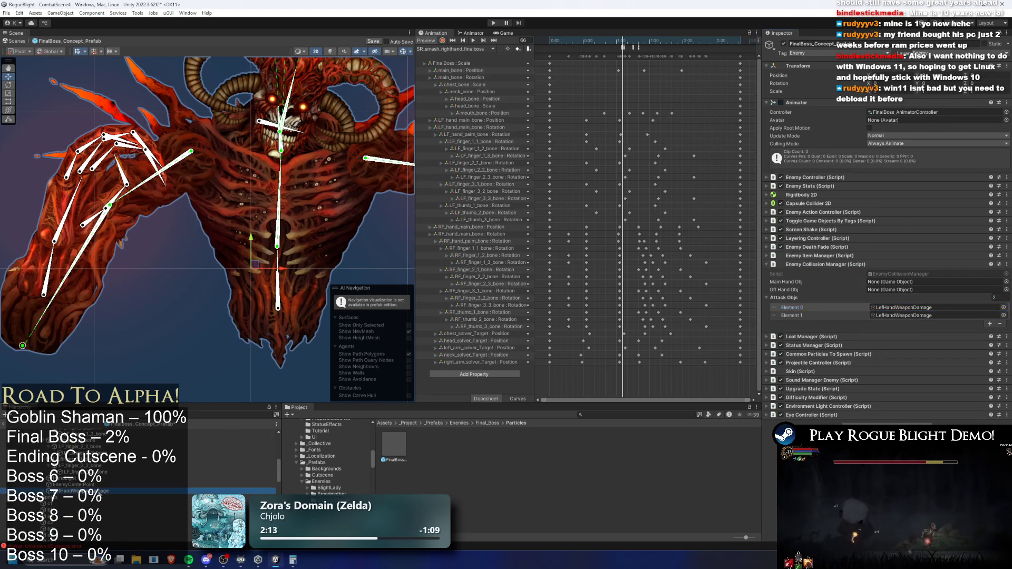
left_click(112, 491)
key("ctrl+d")
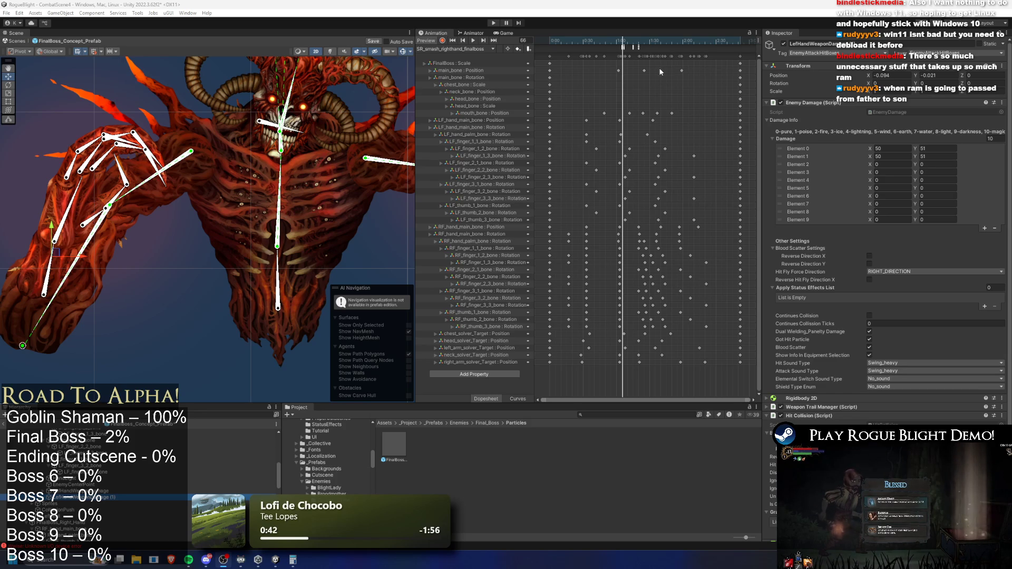
Inspect the DisableAttackTrail (frame 76), StartScreenShake and DisableAttackCollision (frame 80) animation events
left_click(633, 41)
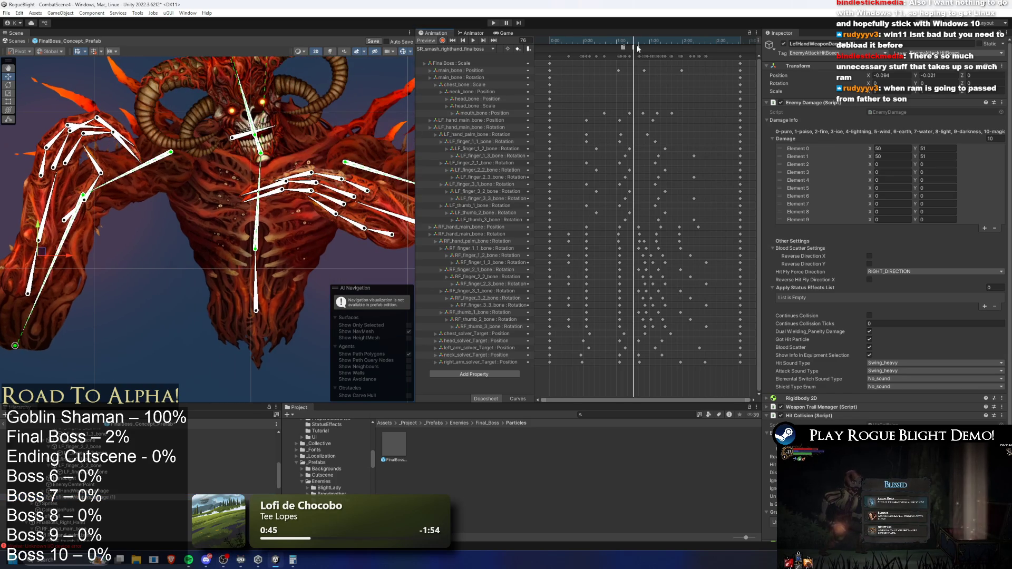
left_click(634, 47)
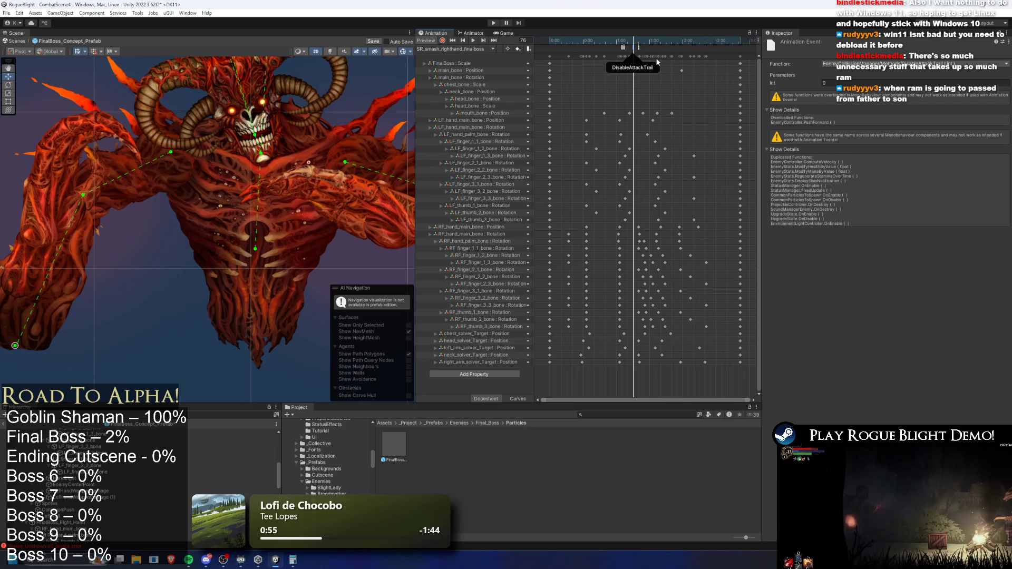
left_click(639, 47)
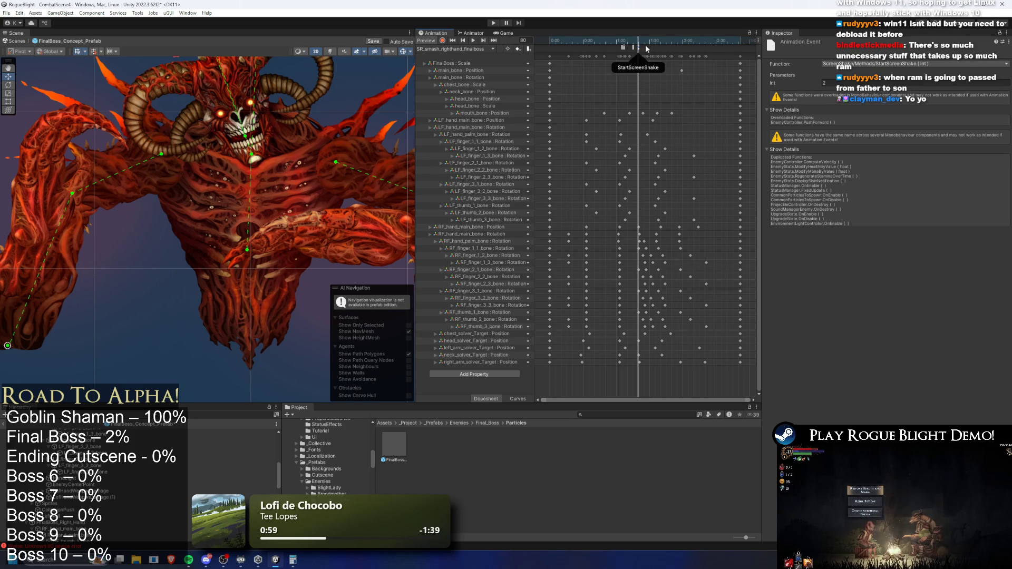
left_click(638, 46)
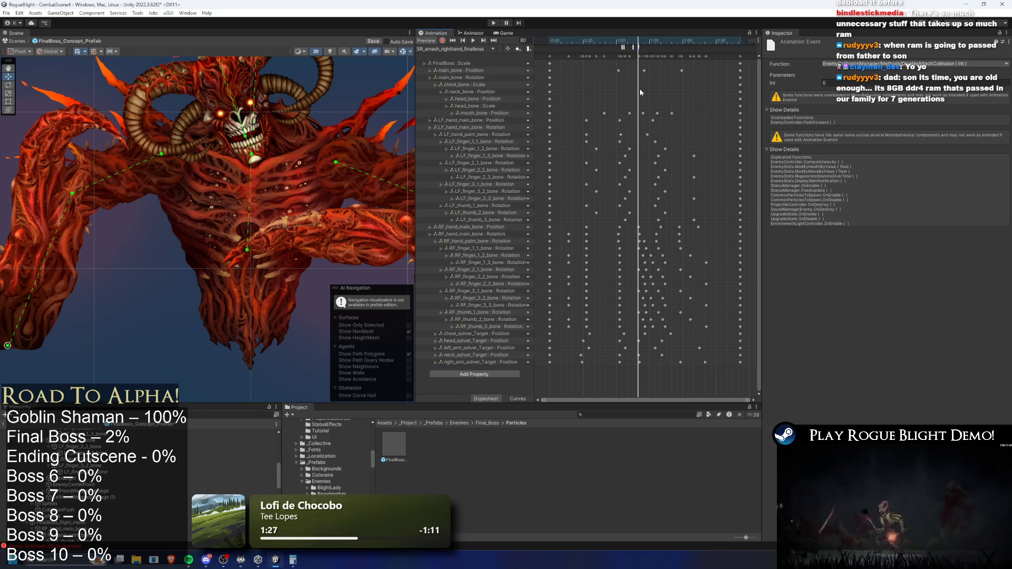
left_click(633, 47)
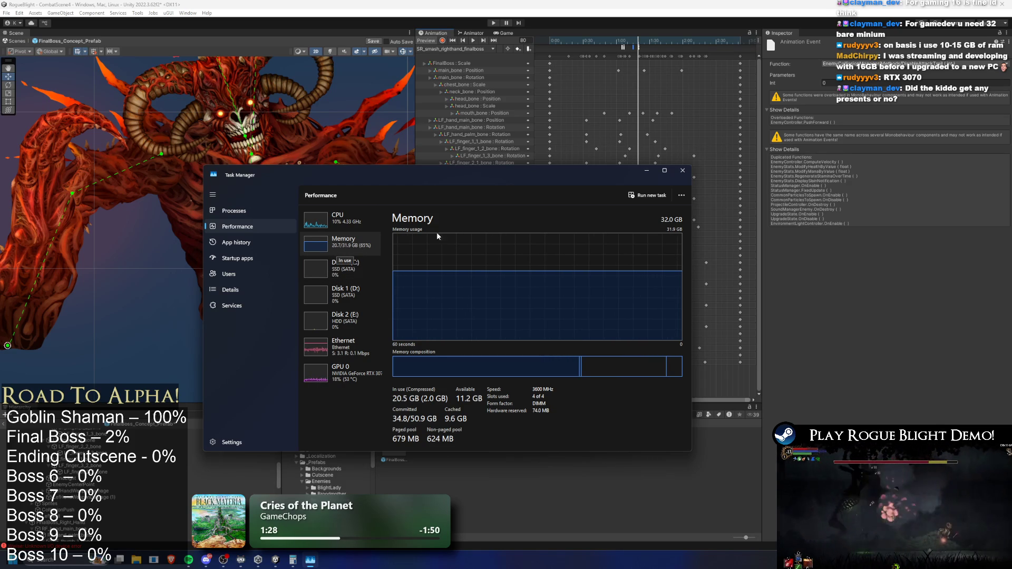
left_click(683, 170)
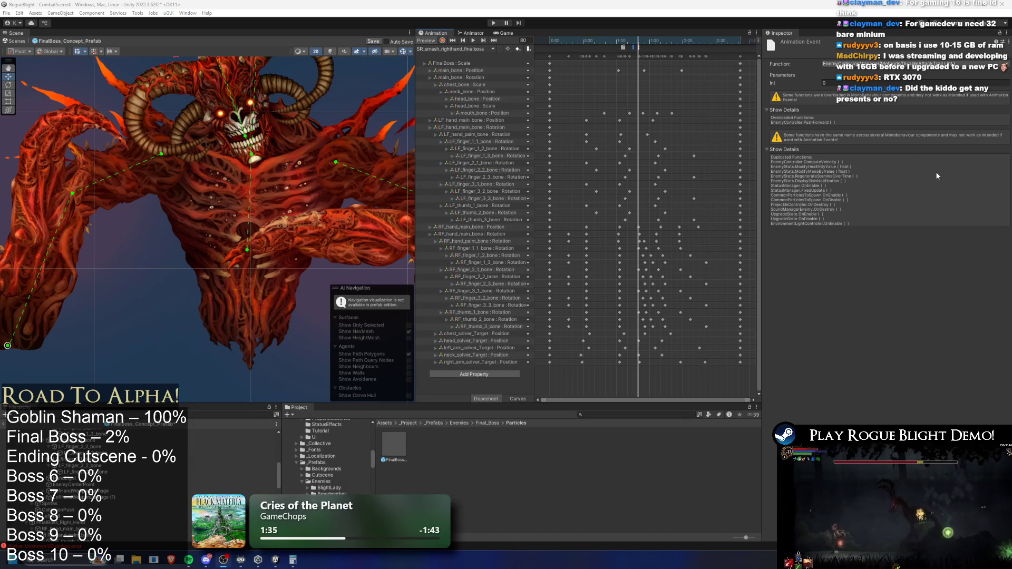
Duplicate LeftHandWeaponDamage and name the copy RightHandWeaponDamage
scroll(97, 486, "up", 5)
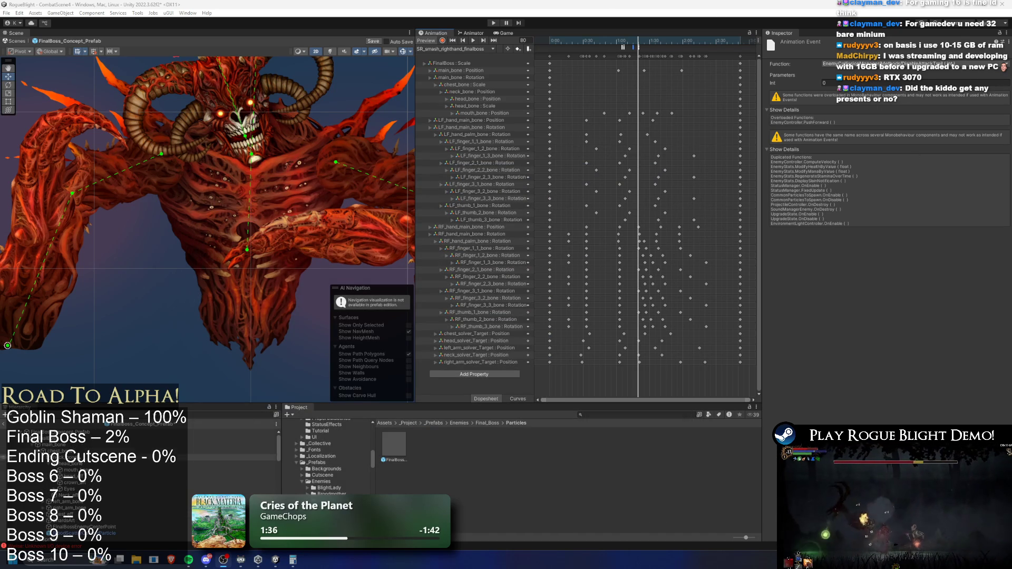
left_click(97, 431)
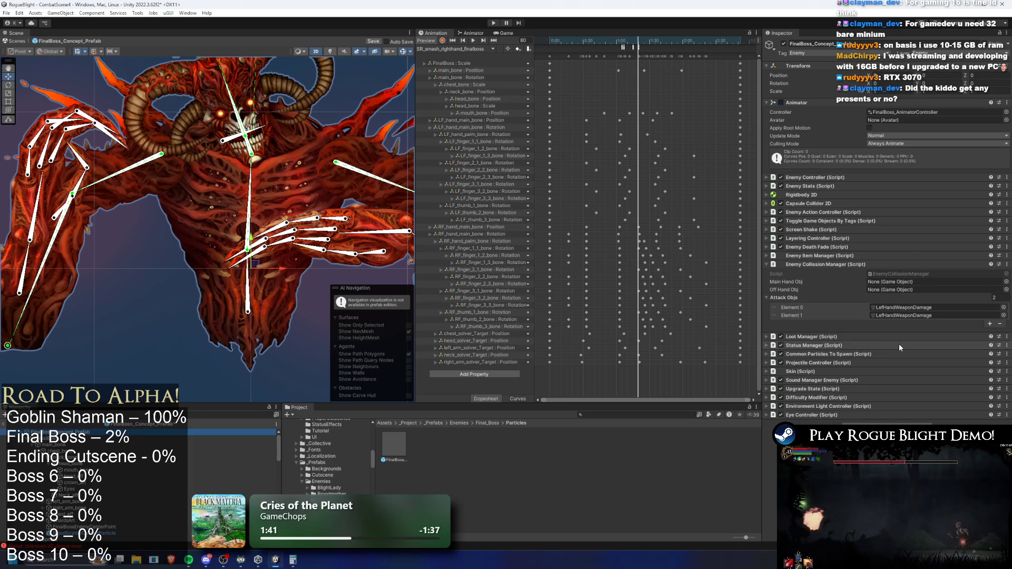
left_click(893, 314)
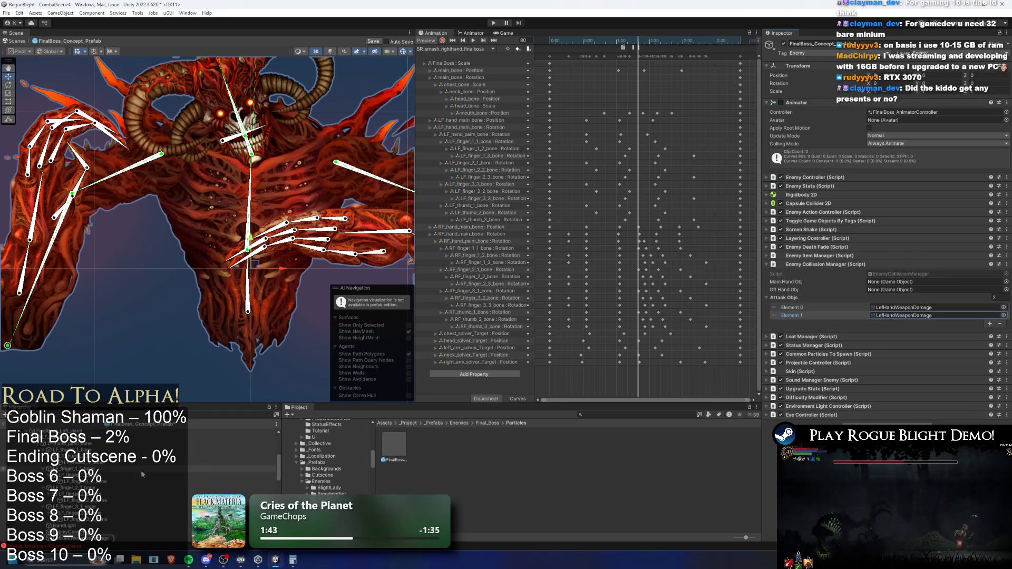
right_click(90, 522)
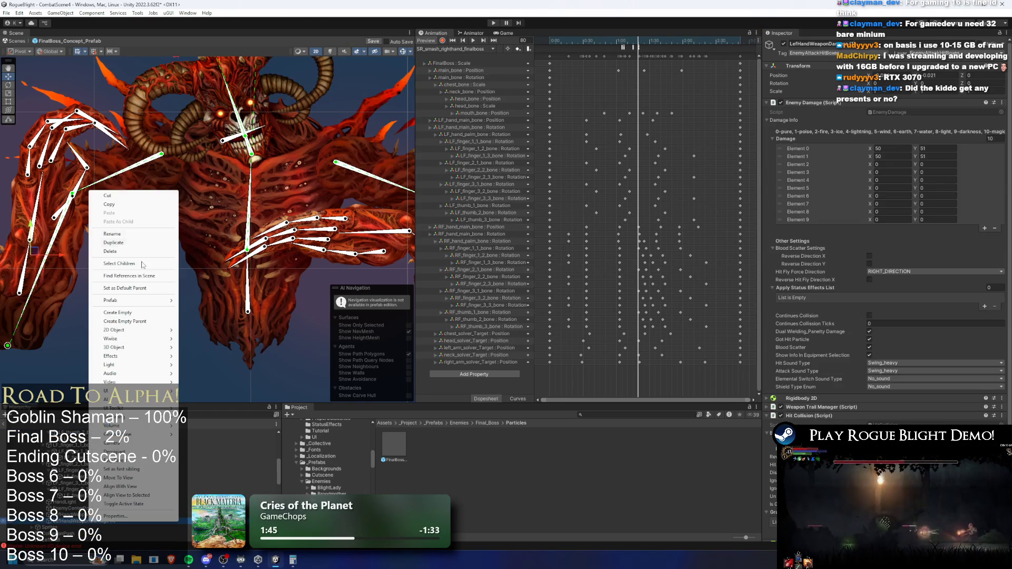
left_click(134, 235)
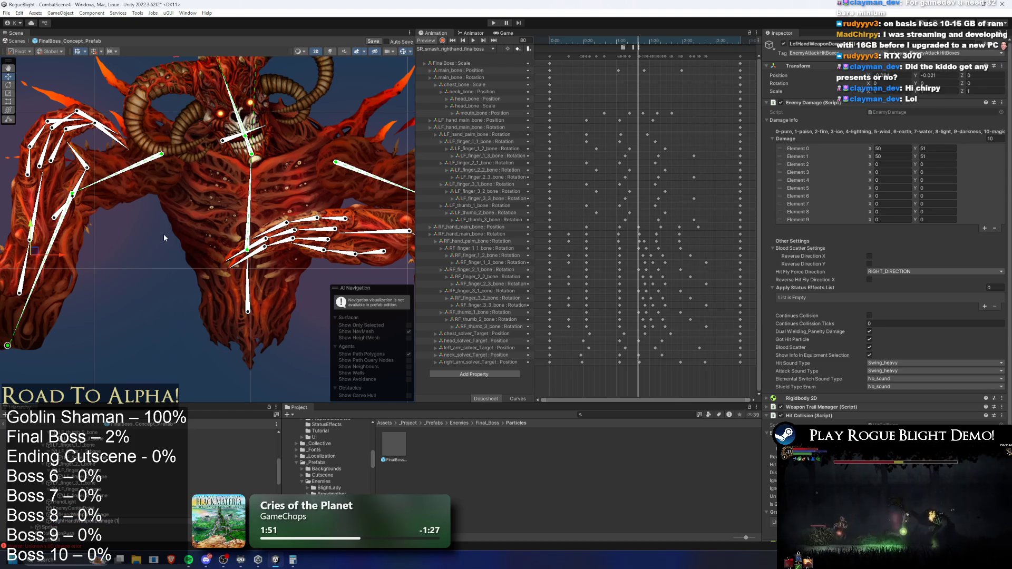
key("Down")
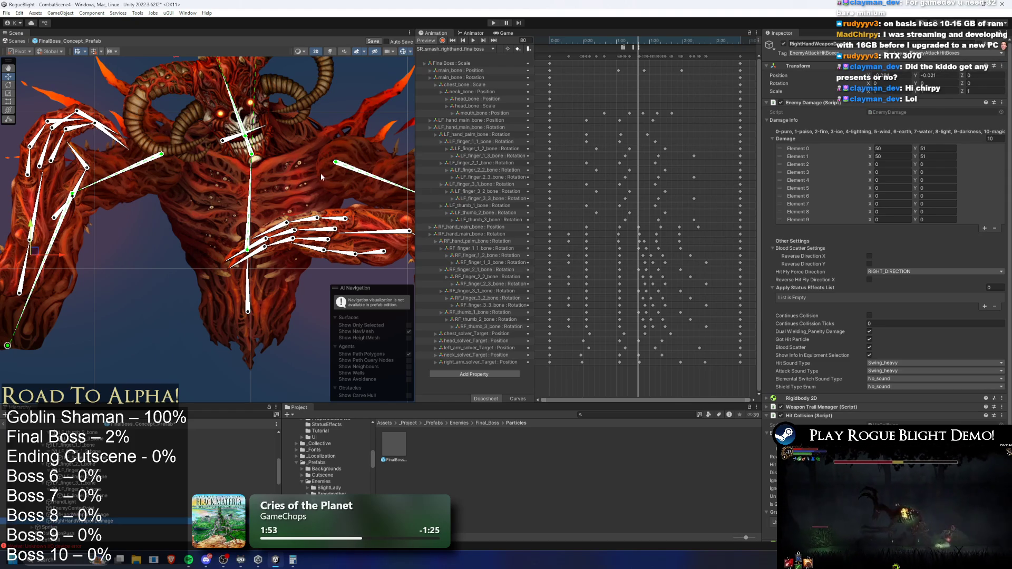
key("Home")
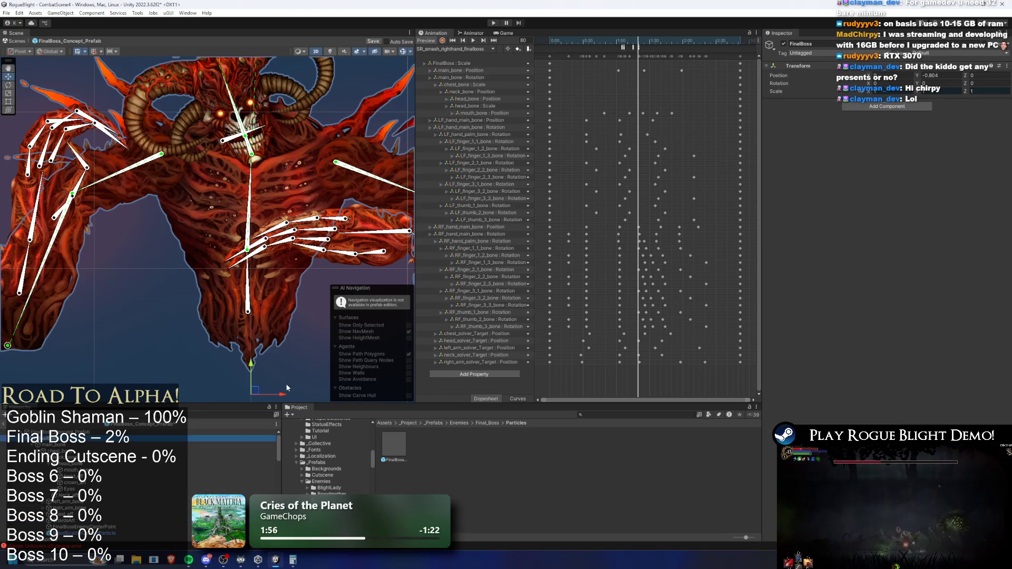
Drag RightHandWeaponDamage into the Enemy Collision Manager's Attack Objs Element 1 slot
key("Up")
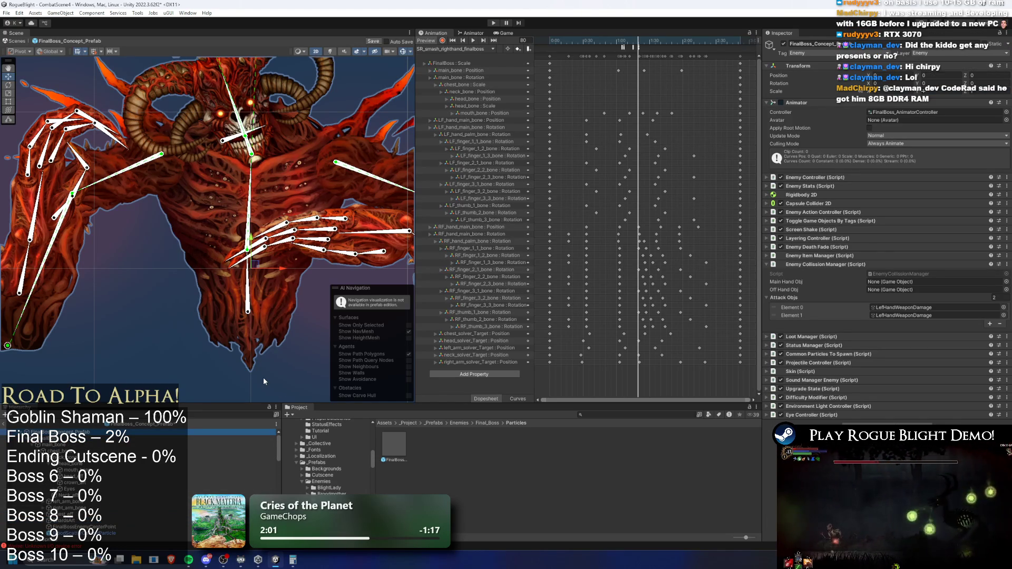
scroll(154, 477, "down", 5)
scroll(135, 471, "down", 5)
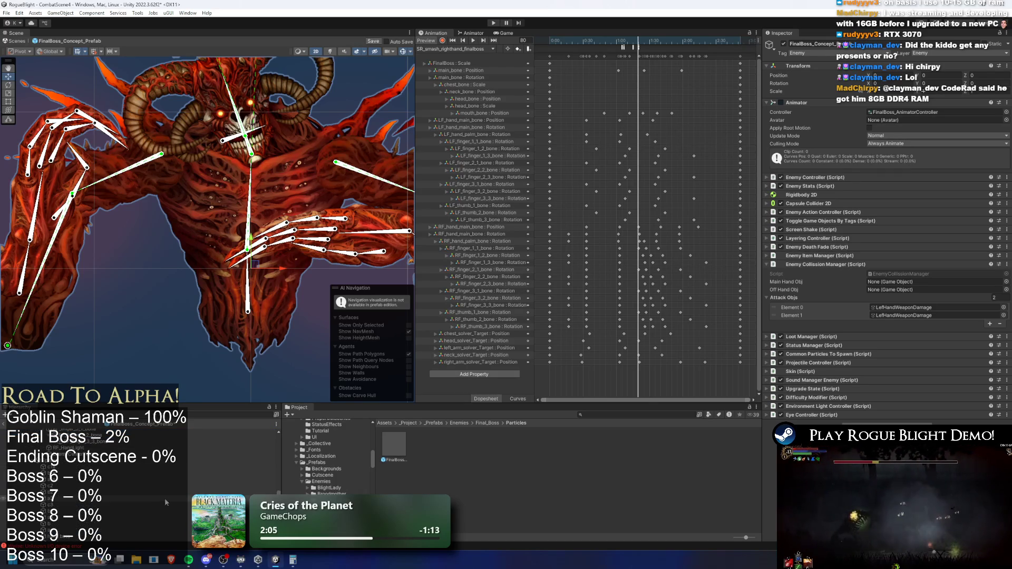
scroll(114, 510, "down", 3)
scroll(110, 515, "down", 5)
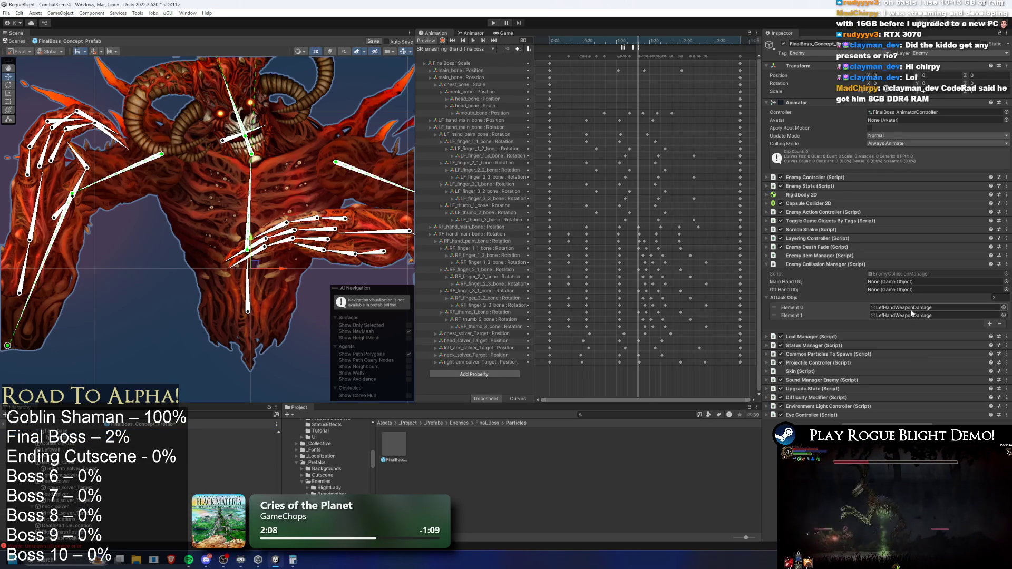
left_click(908, 307)
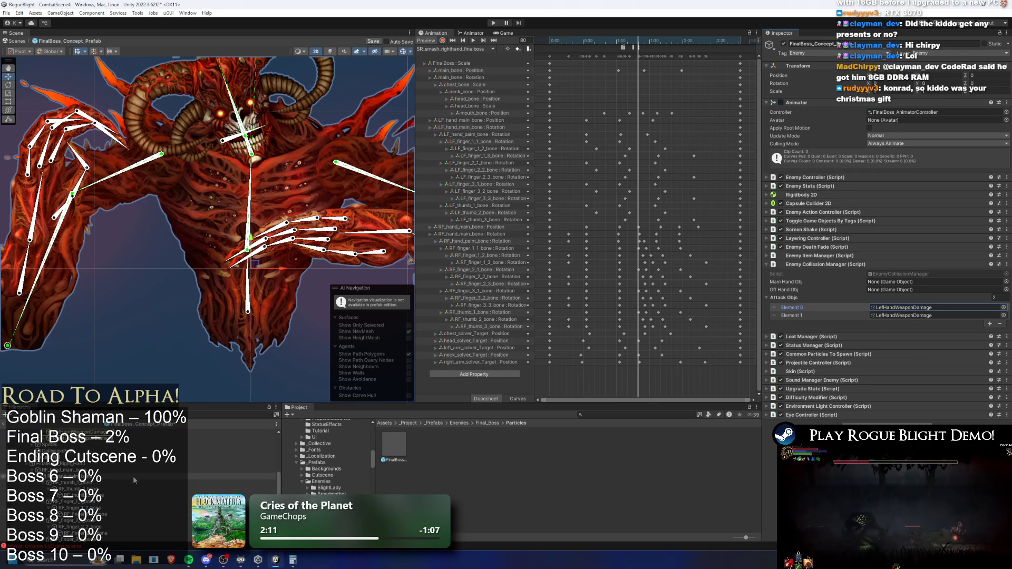
mouse_move(106, 433)
left_mouse_down()
mouse_move(795, 398)
mouse_move(928, 310)
mouse_move(935, 316)
left_mouse_up()
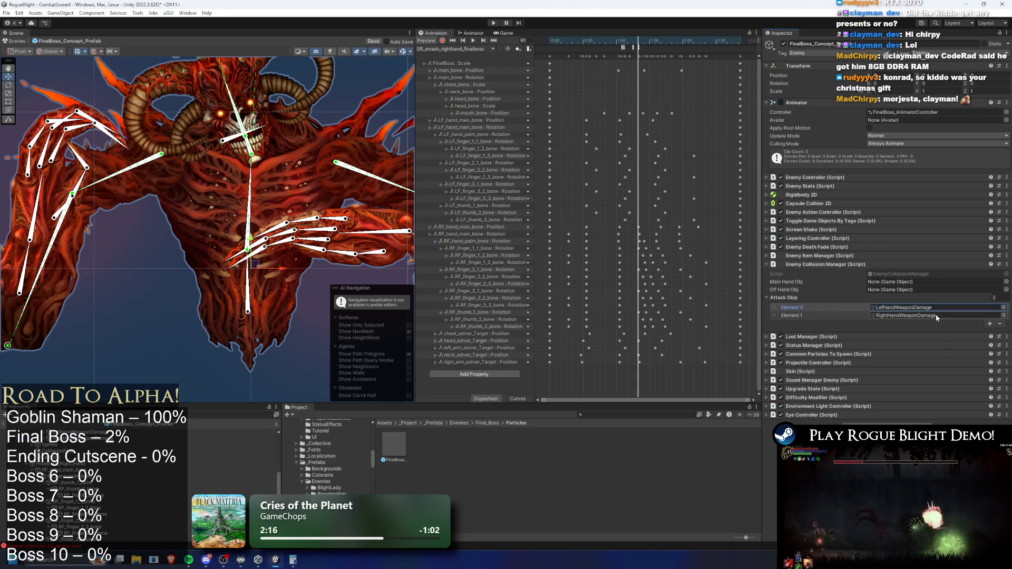
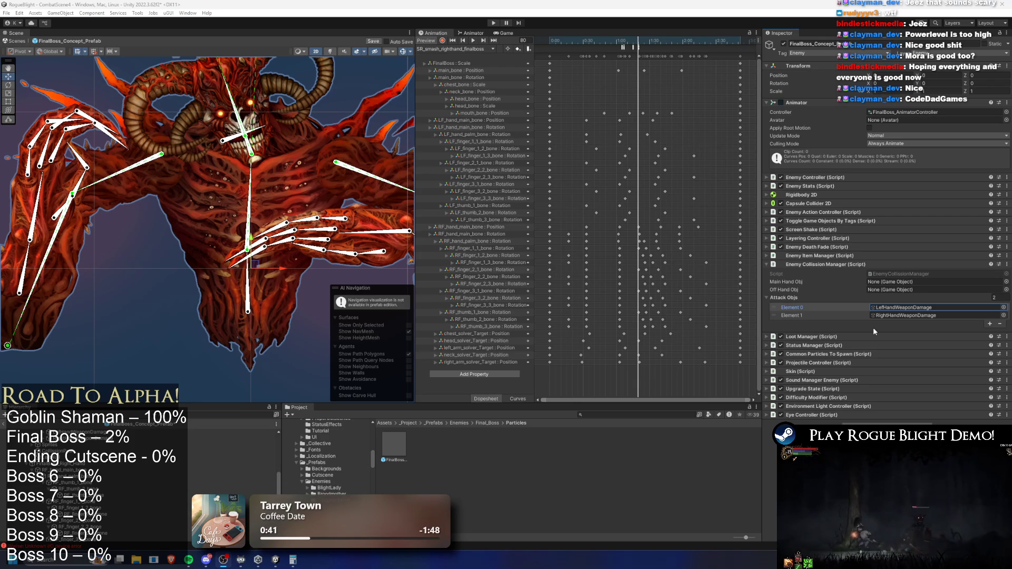
Expand Sound Manager Enemy, check Attack Objs Element 1, and scrub the smash clip to frame 141
left_click(834, 379)
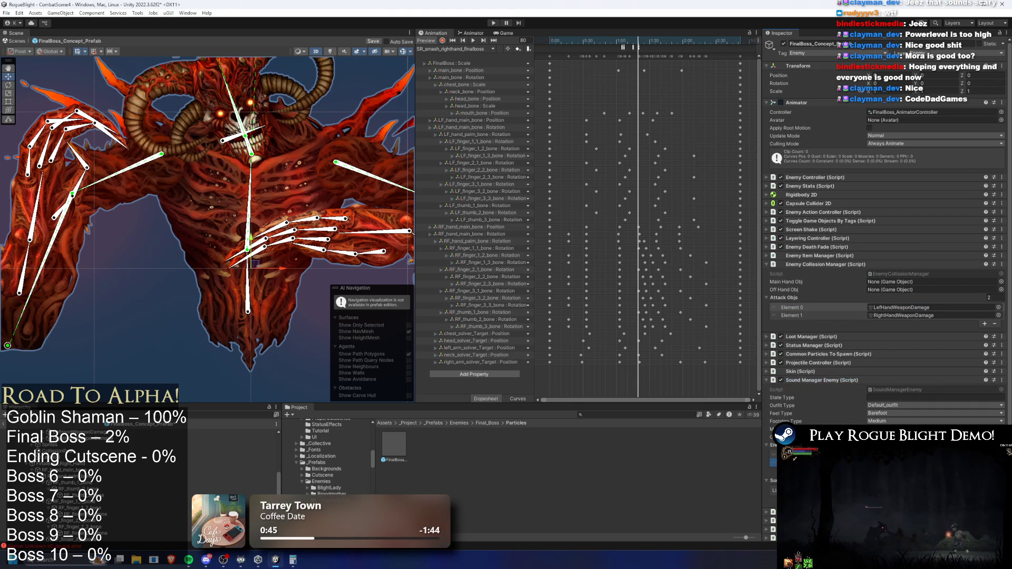
left_click(900, 315)
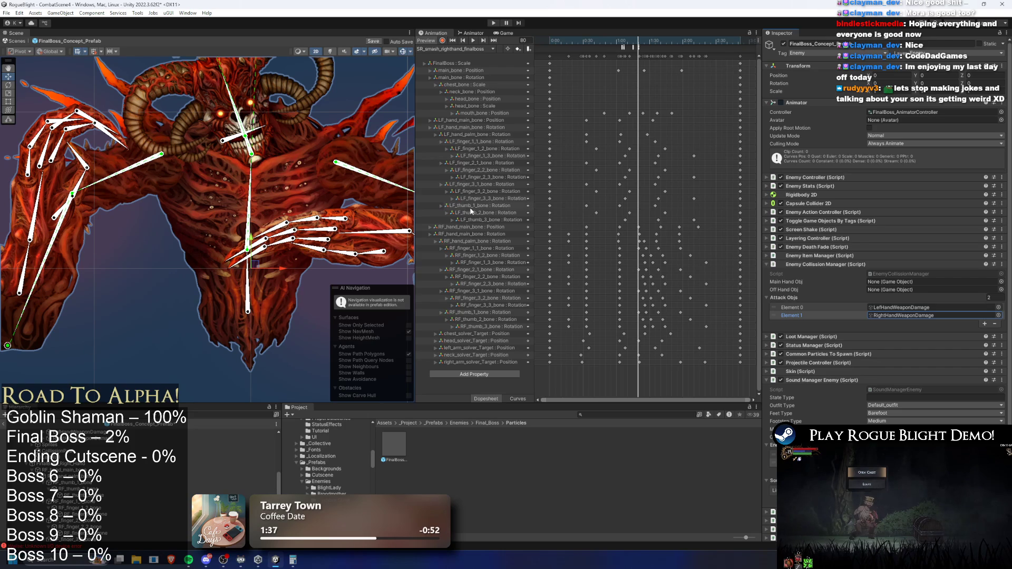
mouse_move(628, 41)
left_mouse_down()
mouse_move(612, 42)
mouse_move(752, 41)
mouse_move(630, 41)
left_mouse_up()
left_click(622, 47)
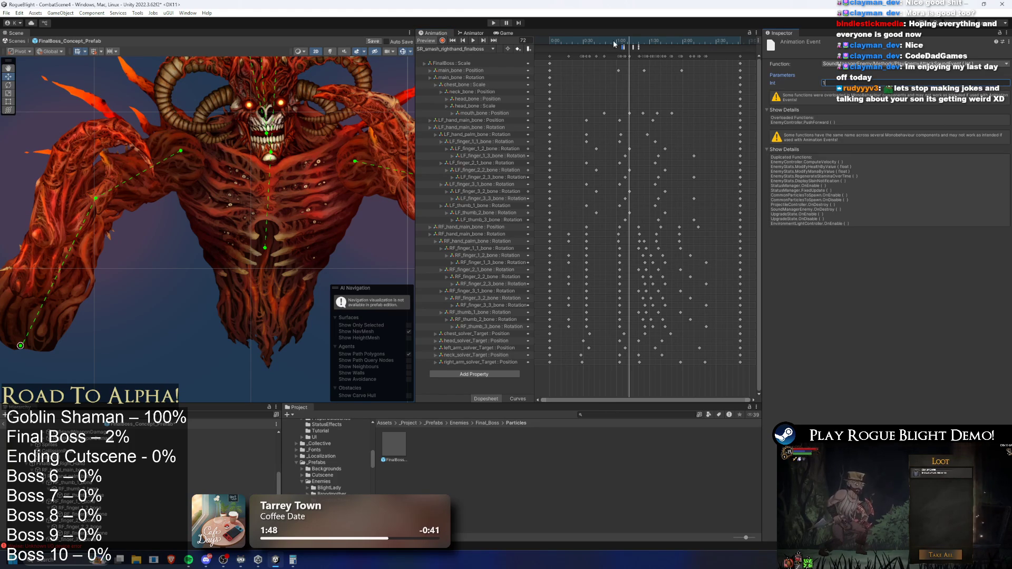
Set the EnabledAttackTrail event's Int parameter to 1, then select the DisableAttackTrail event's Int field
left_click(633, 48)
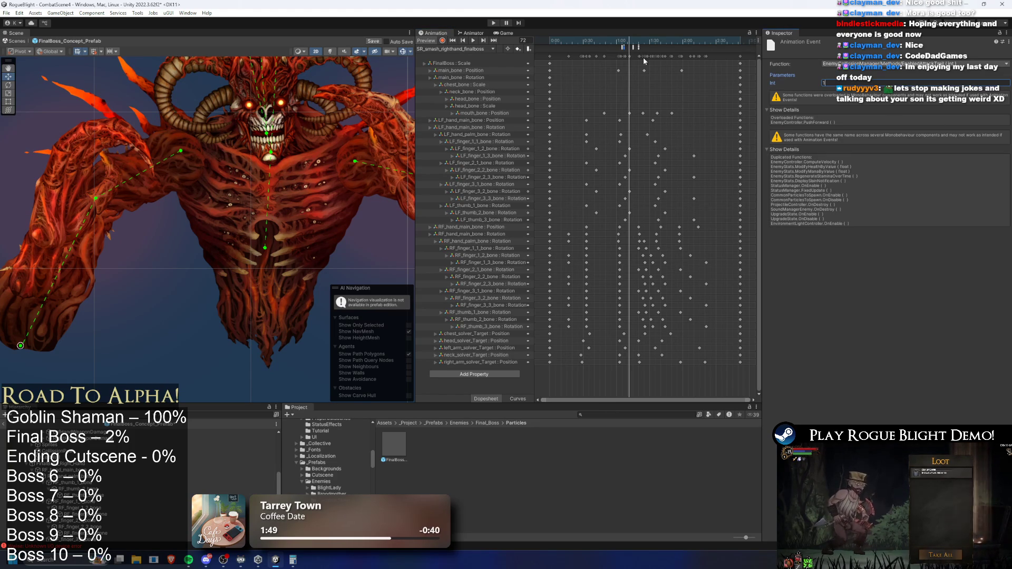
type("1")
left_click(633, 48)
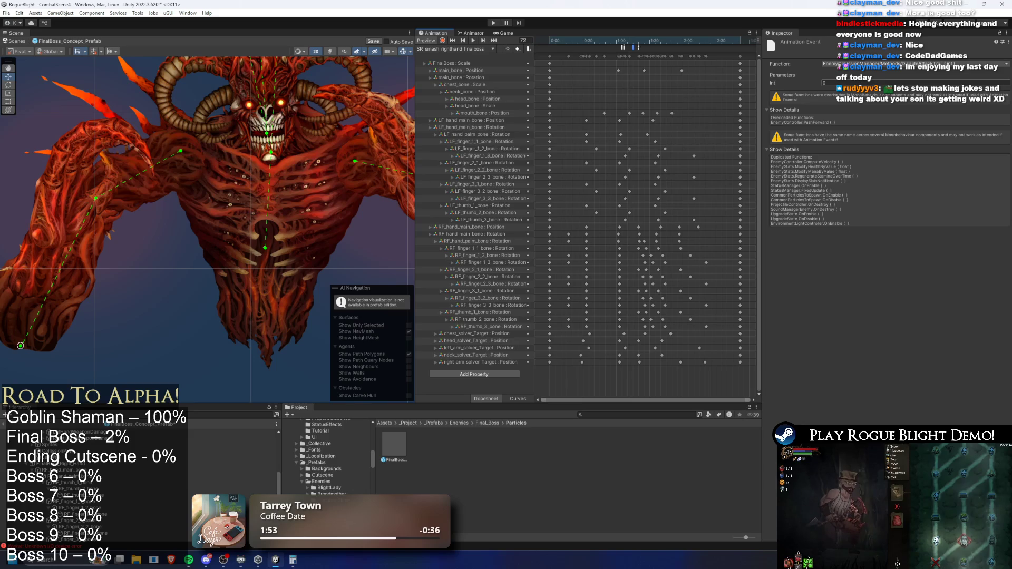
left_click(860, 83)
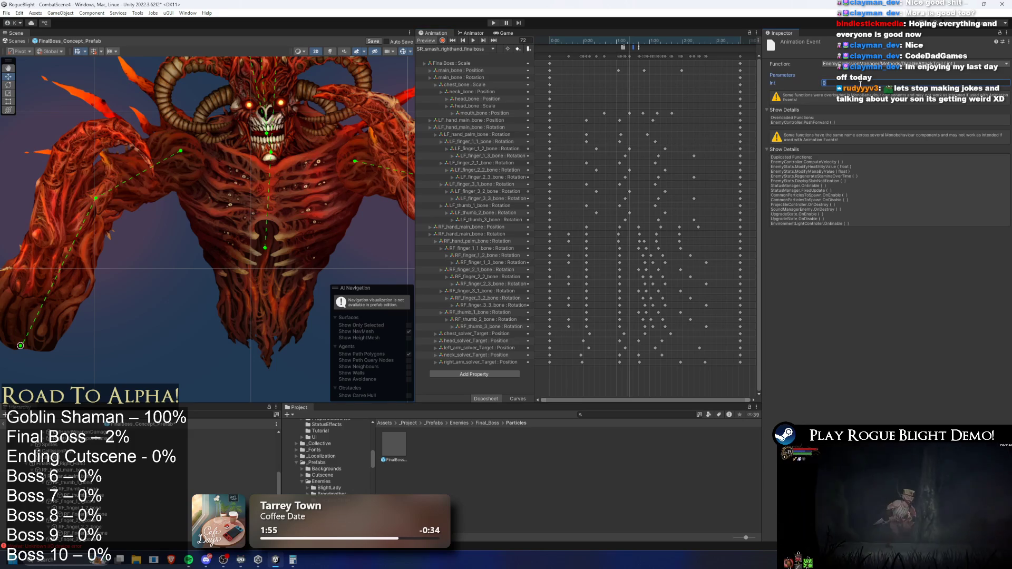